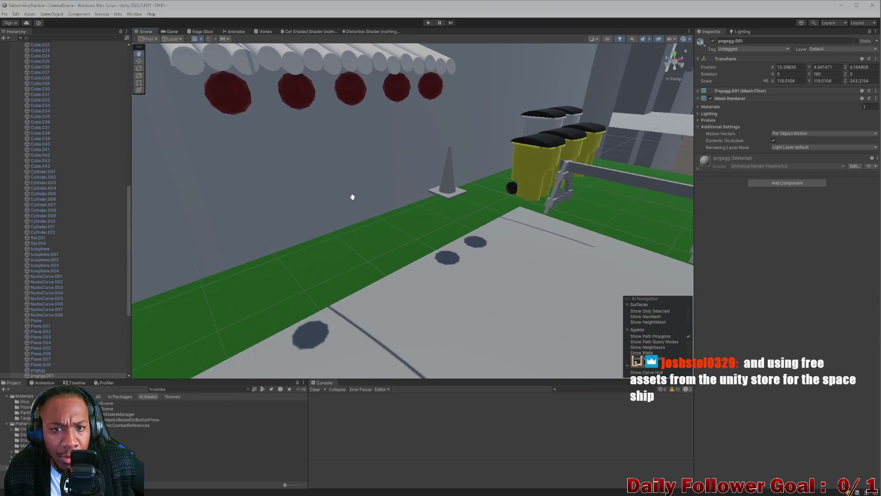
# Select the LanternTest - Parent group in the Hierarchy
pyautogui.scroll(-5, 419, 220)
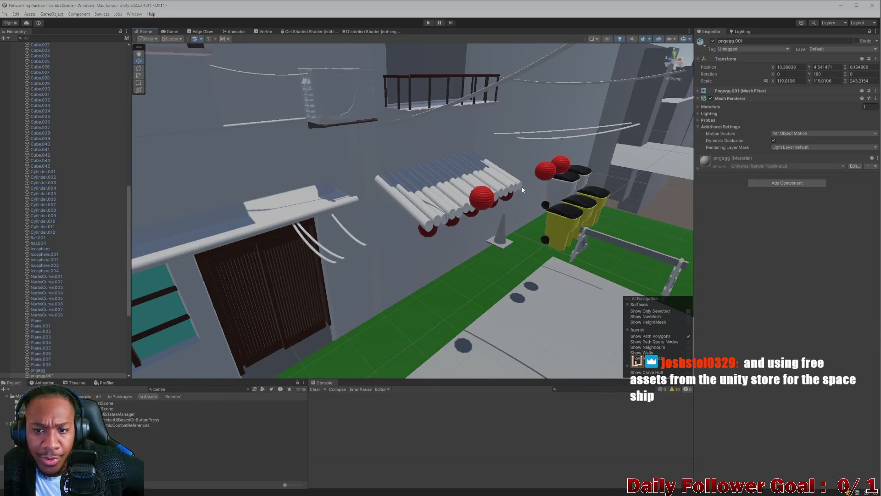
pyautogui.click(490, 204)
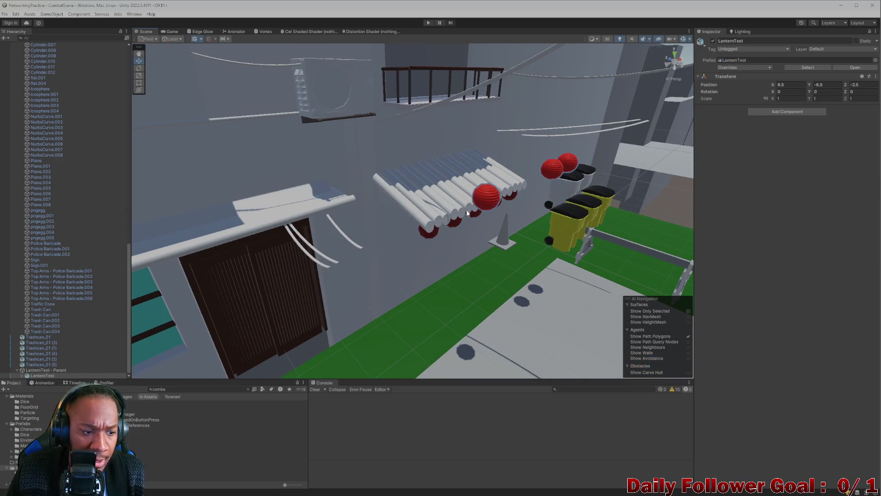
pyautogui.scroll(-10, 469, 213)
pyautogui.scroll(10, 445, 229)
pyautogui.scroll(-3, 473, 247)
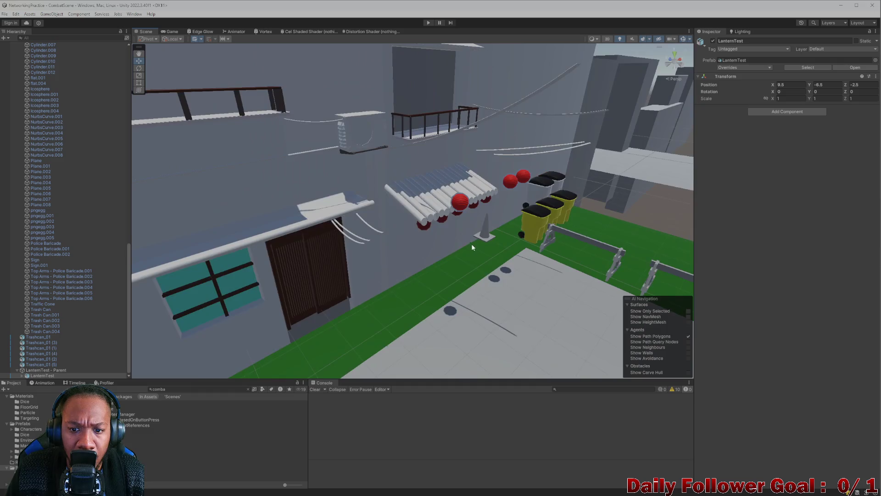
pyautogui.scroll(-4, 473, 248)
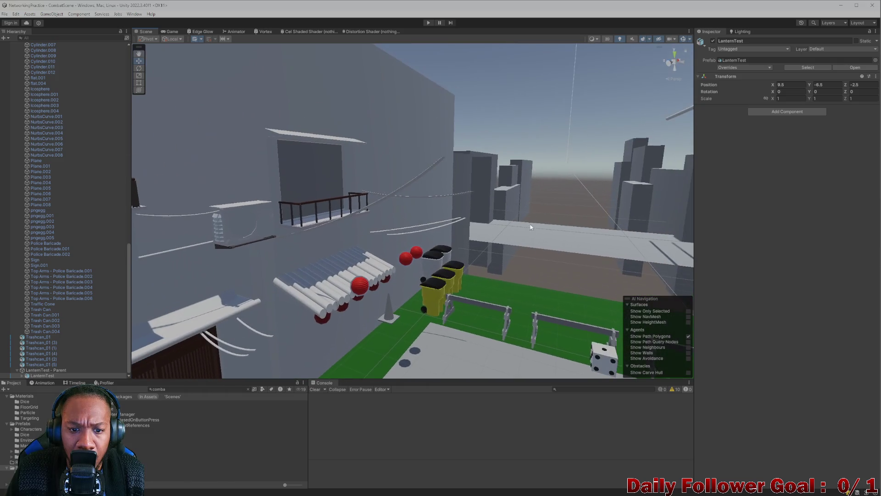
pyautogui.click(50, 370)
# Turn to the lantern row and select the front-left lantern sphere under the canopy
pyautogui.moveTo(347, 308)
pyautogui.mouseDown()
pyautogui.moveTo(481, 253)
pyautogui.moveTo(508, 262)
pyautogui.moveTo(502, 257)
pyautogui.mouseUp()
pyautogui.scroll(5, 459, 201)
pyautogui.scroll(-3, 459, 202)
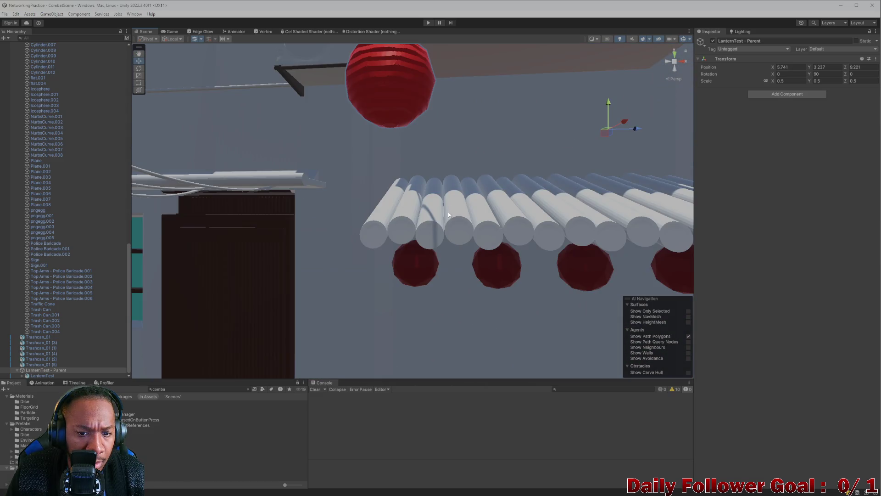
pyautogui.scroll(-2, 495, 196)
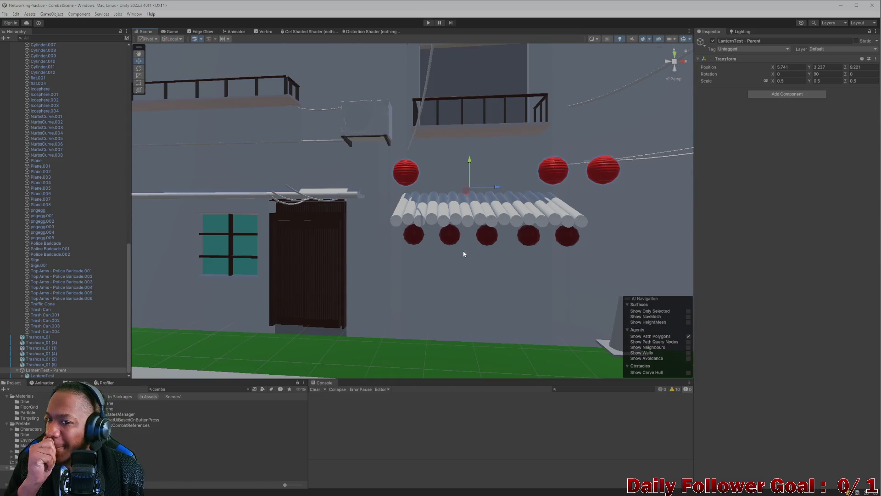
pyautogui.scroll(3, 463, 252)
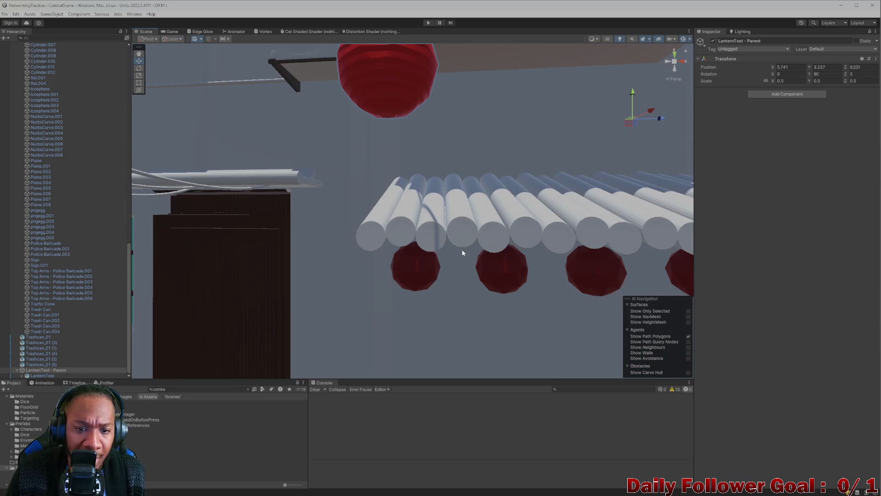
pyautogui.click(417, 276)
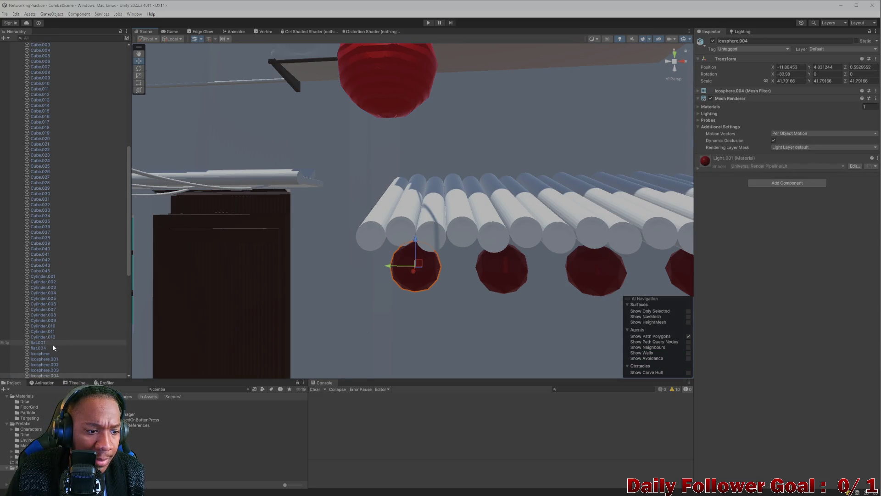
pyautogui.click(377, 87)
pyautogui.click(376, 87)
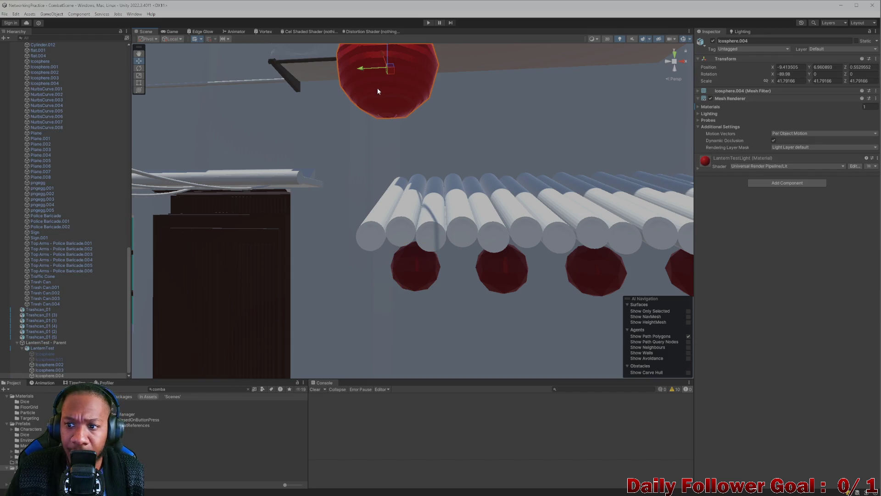
pyautogui.click(412, 269)
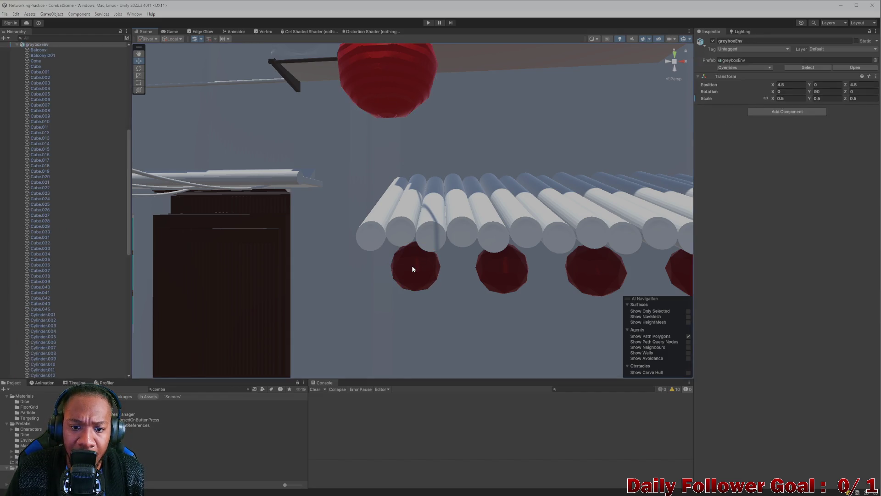
pyautogui.click(412, 269)
# Search 'lanter' and drag LanternTestLight onto Icosphere.004 so it turns bright red
pyautogui.doubleClick(200, 388)
pyautogui.press('BackSpace')
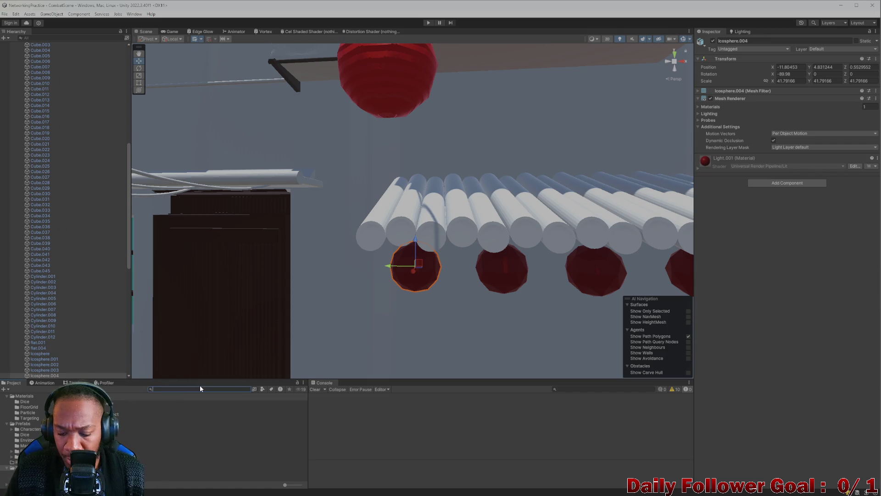
pyautogui.write('lan')
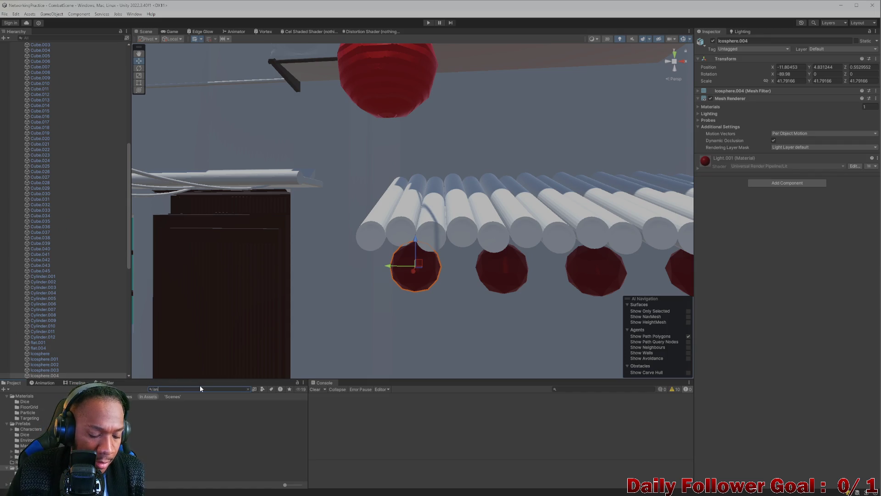
pyautogui.write('ter')
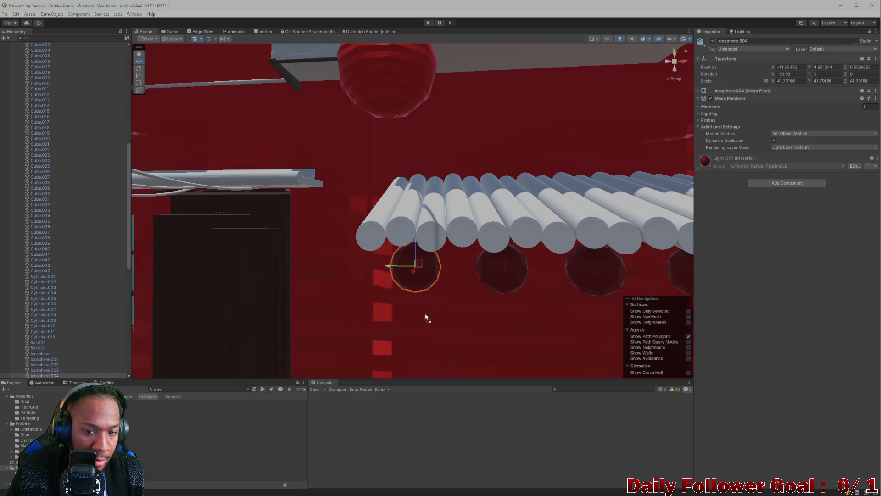
pyautogui.moveTo(426, 317); pyautogui.dragTo(414, 268)
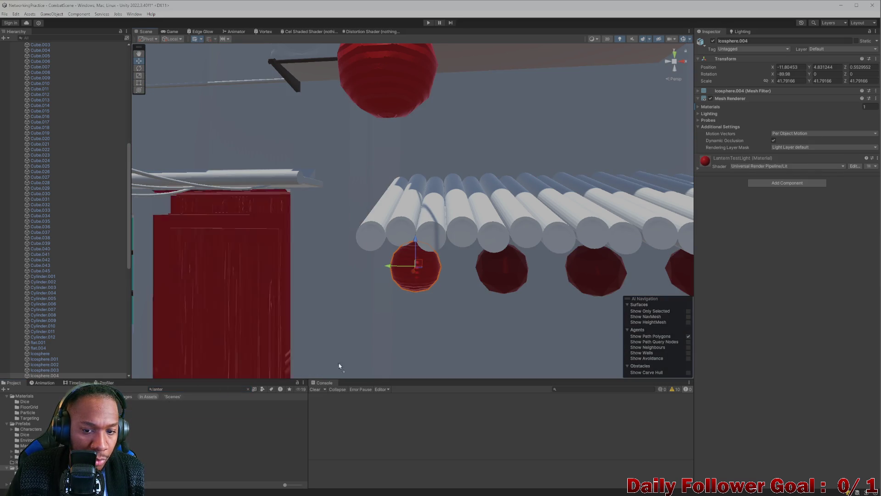
# Frame the red sphere, pull back to see all five lanterns, and reselect LanternTest - Parent
pyautogui.moveTo(339, 366)
pyautogui.mouseDown()
pyautogui.moveTo(569, 240)
pyautogui.moveTo(401, 232)
pyautogui.moveTo(384, 238)
pyautogui.mouseUp()
pyautogui.press('f')
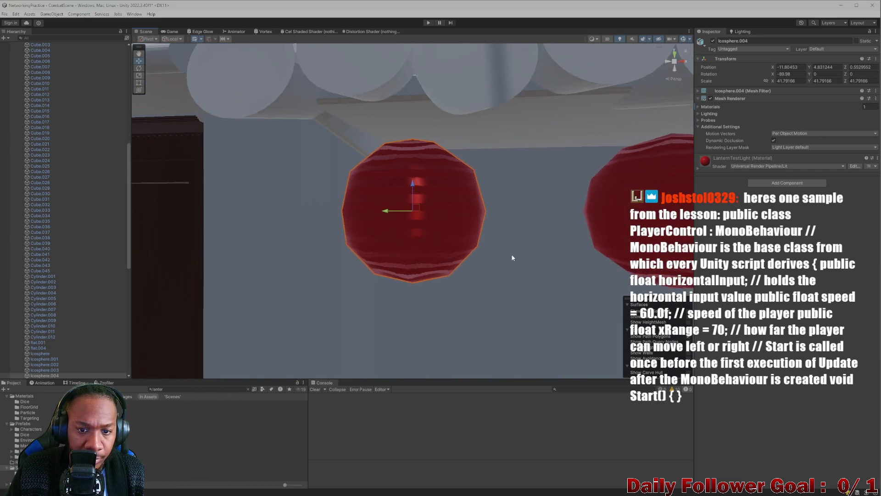
pyautogui.scroll(-10, 512, 258)
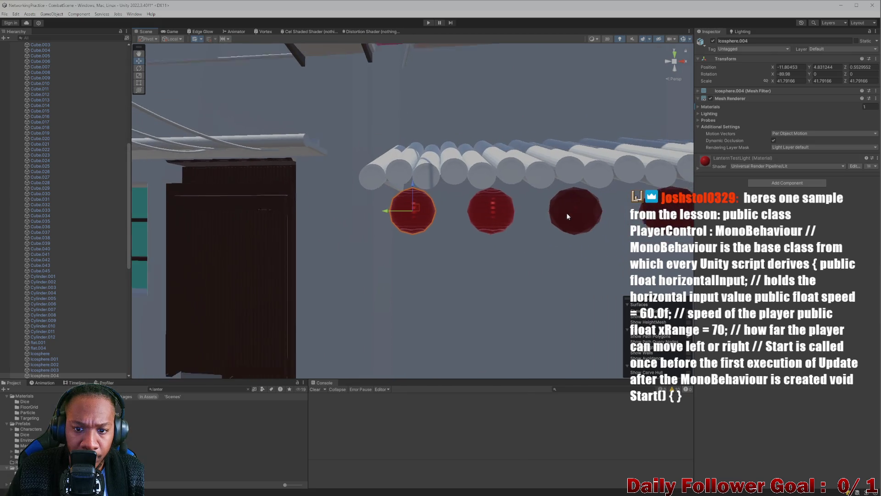
pyautogui.scroll(-3, 568, 216)
pyautogui.moveTo(500, 209); pyautogui.dragTo(219, 356)
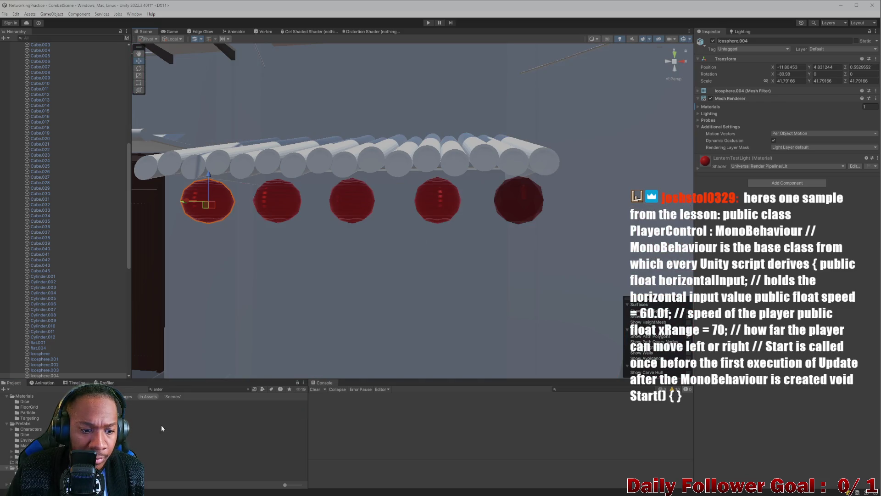
pyautogui.scroll(-3, 326, 224)
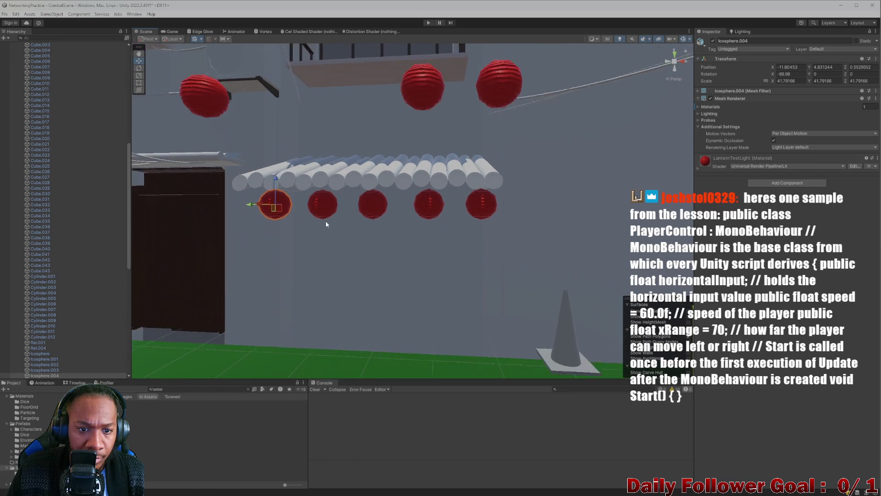
pyautogui.moveTo(326, 224)
pyautogui.mouseDown()
pyautogui.moveTo(274, 184)
pyautogui.moveTo(316, 66)
pyautogui.mouseUp()
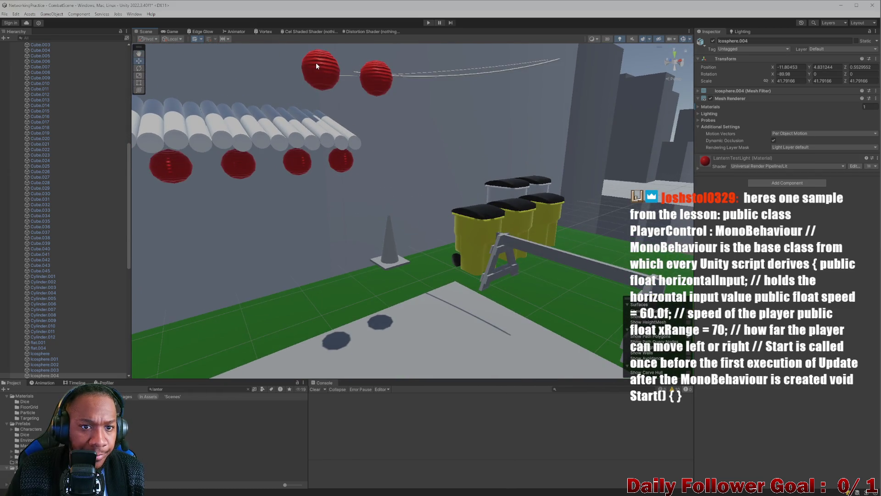
pyautogui.click(316, 66)
pyautogui.click(57, 370)
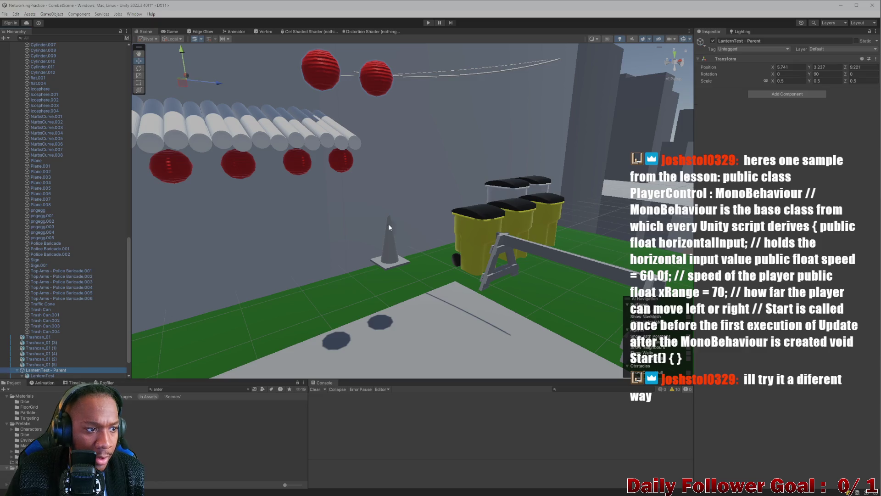
# Uncheck LanternTest - Parent's active box so the red lanterns vanish, then view the arena overview
pyautogui.click(717, 42)
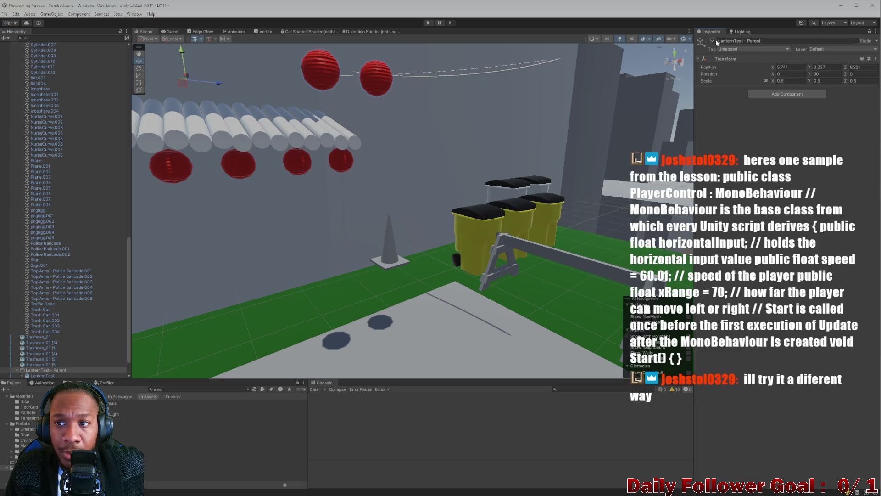
pyautogui.click(712, 41)
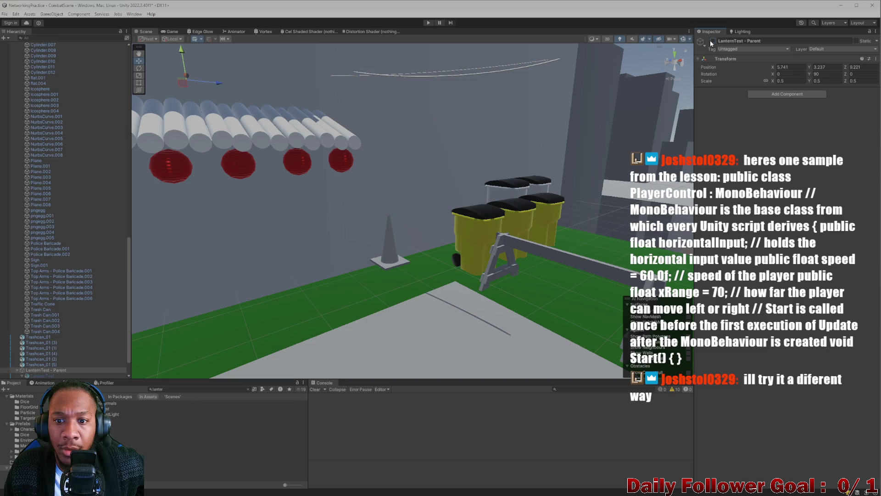
pyautogui.moveTo(516, 185)
pyautogui.mouseDown()
pyautogui.moveTo(352, 264)
pyautogui.moveTo(406, 292)
pyautogui.mouseUp()
pyautogui.moveTo(406, 291)
pyautogui.mouseDown()
pyautogui.moveTo(437, 324)
pyautogui.moveTo(477, 243)
pyautogui.moveTo(442, 240)
pyautogui.moveTo(389, 196)
pyautogui.moveTo(379, 199)
pyautogui.mouseUp()
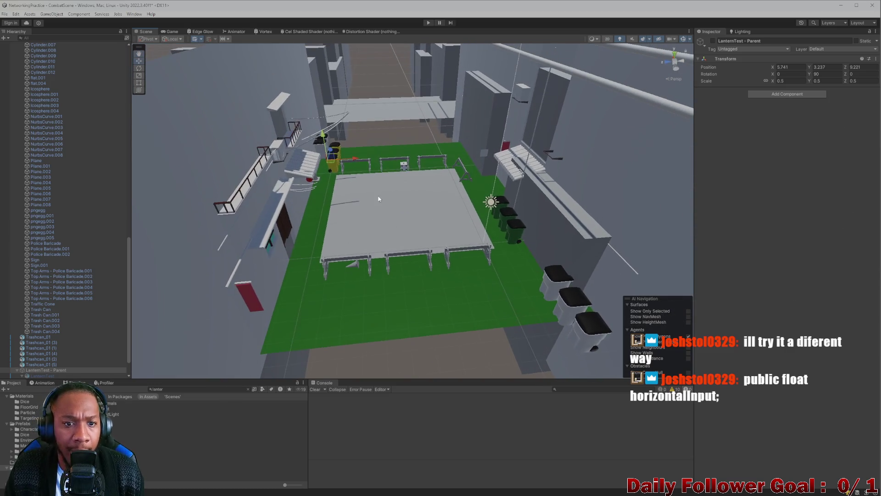
pyautogui.moveTo(324, 174); pyautogui.dragTo(394, 250)
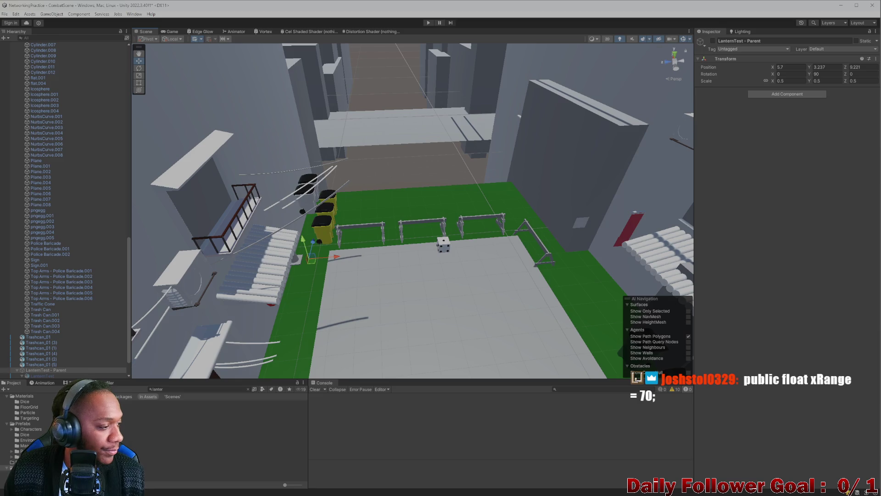
pyautogui.scroll(5, 255, 226)
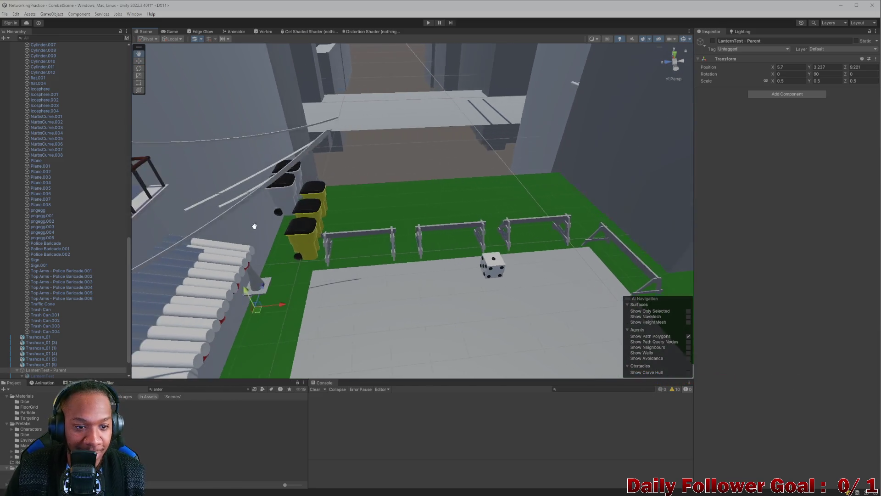
pyautogui.moveTo(254, 226)
pyautogui.mouseDown()
pyautogui.moveTo(348, 229)
pyautogui.moveTo(415, 289)
pyautogui.mouseUp()
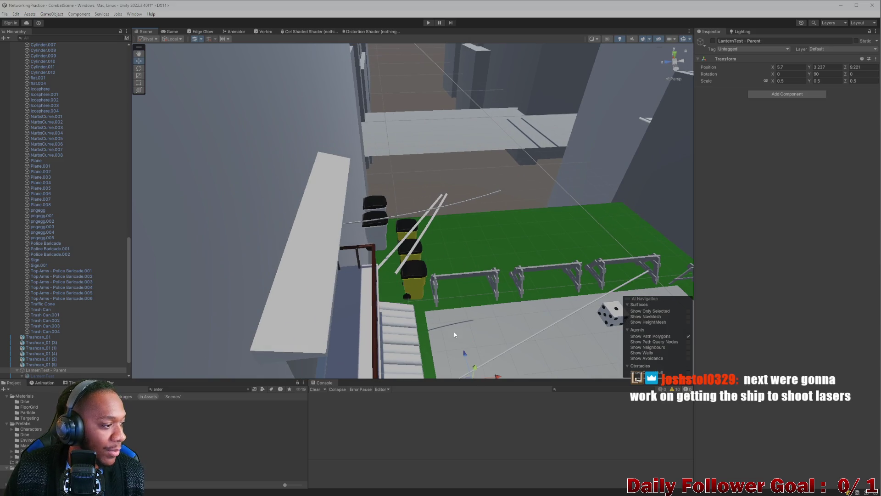
pyautogui.moveTo(453, 329); pyautogui.dragTo(280, 228)
pyautogui.click(280, 229)
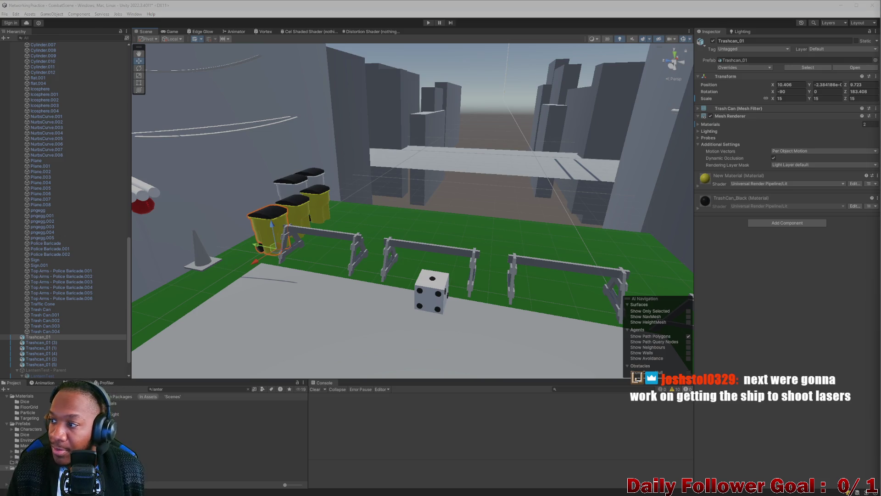
# Select and delete a first set of trash cans beside the wall
pyautogui.moveTo(492, 175); pyautogui.dragTo(356, 233)
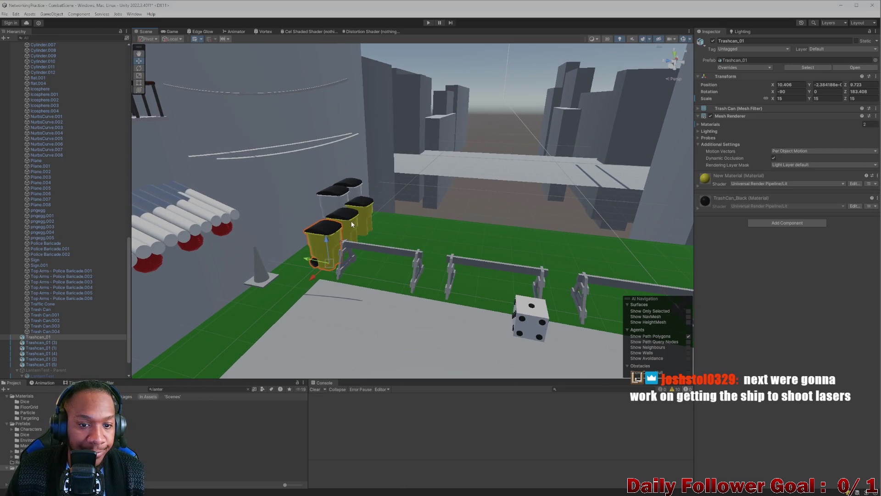
pyautogui.keyDown('ctrl'); pyautogui.click(348, 221); pyautogui.keyUp('ctrl')
pyautogui.keyDown('ctrl'); pyautogui.click(367, 217); pyautogui.keyUp('ctrl')
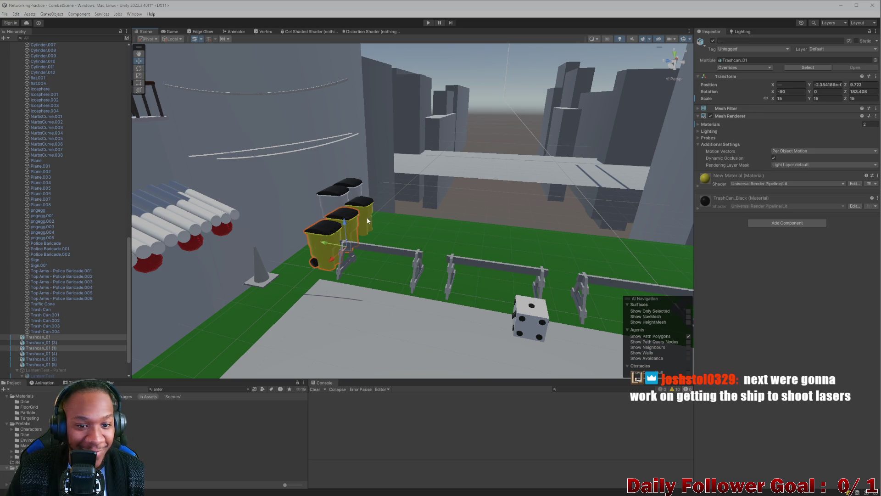
pyautogui.press('Delete')
pyautogui.moveTo(370, 218)
pyautogui.mouseDown()
pyautogui.moveTo(400, 260)
pyautogui.moveTo(385, 265)
pyautogui.moveTo(403, 183)
pyautogui.mouseUp()
# Delete the three green Trashcan_01 copies with Global handles, then select the floor
pyautogui.click(404, 176)
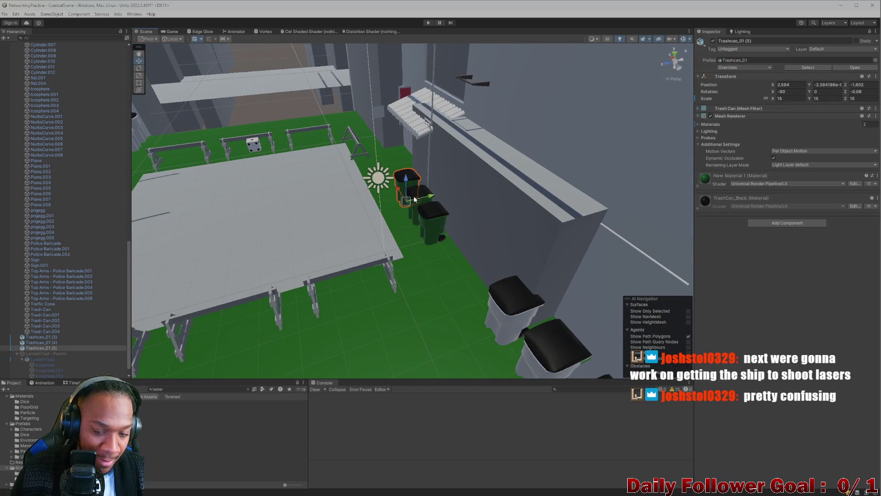
pyautogui.moveTo(428, 211); pyautogui.dragTo(424, 257)
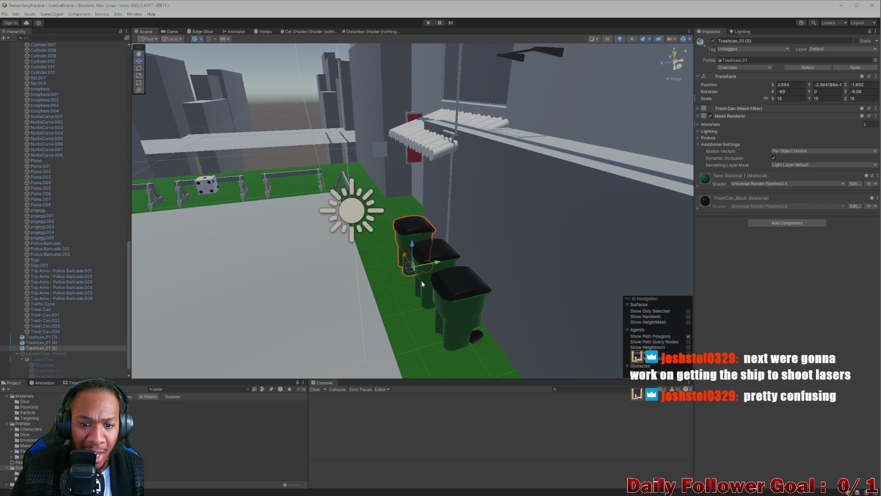
pyautogui.click(421, 279)
pyautogui.keyDown('shift'); pyautogui.click(458, 306); pyautogui.keyUp('shift')
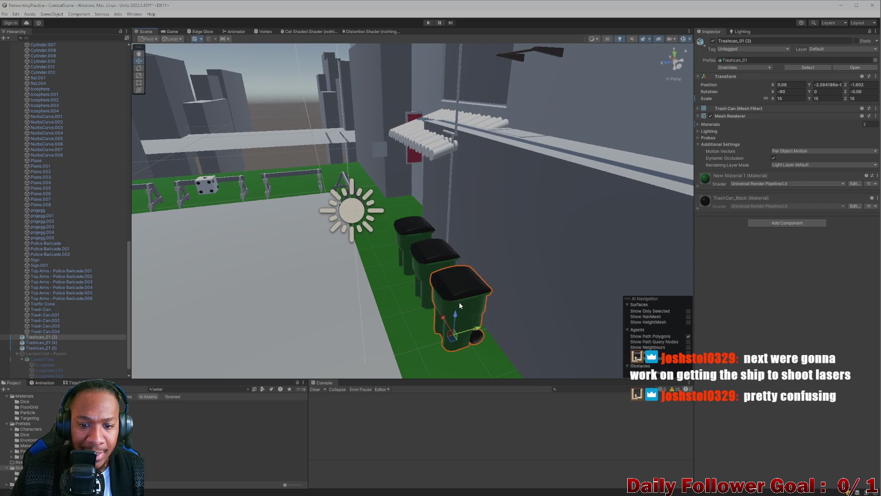
pyautogui.keyDown('shift'); pyautogui.click(404, 233); pyautogui.keyUp('shift')
pyautogui.press('x')
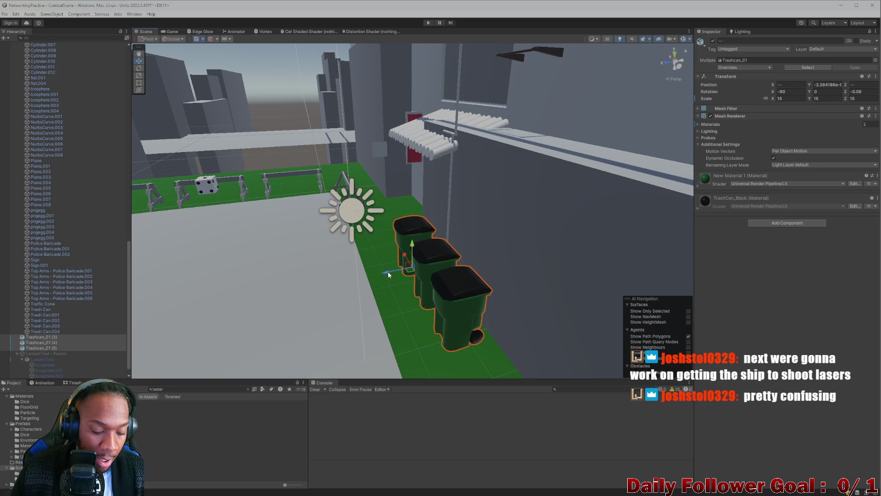
pyautogui.press('Delete')
pyautogui.moveTo(356, 274); pyautogui.dragTo(380, 263)
pyautogui.click(382, 262)
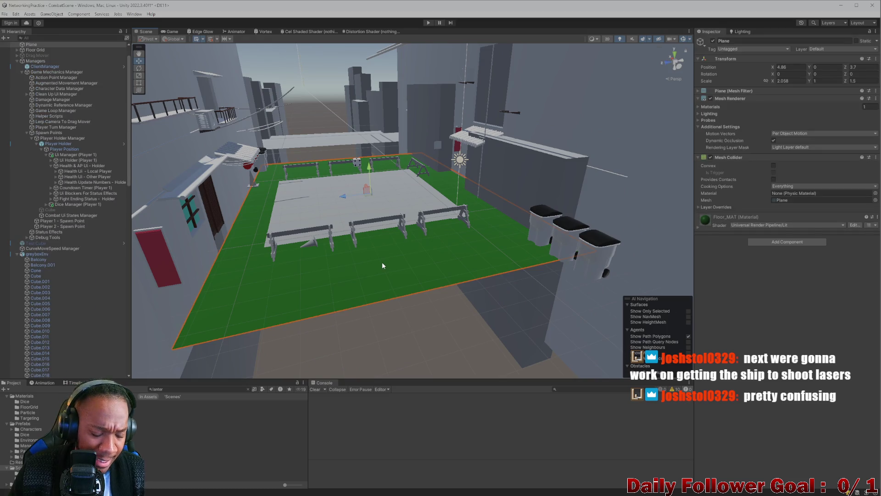
# Stretch the floor Plane's Scale X to 2.525, clear the Project search, and open LaserTest
pyautogui.press('f')
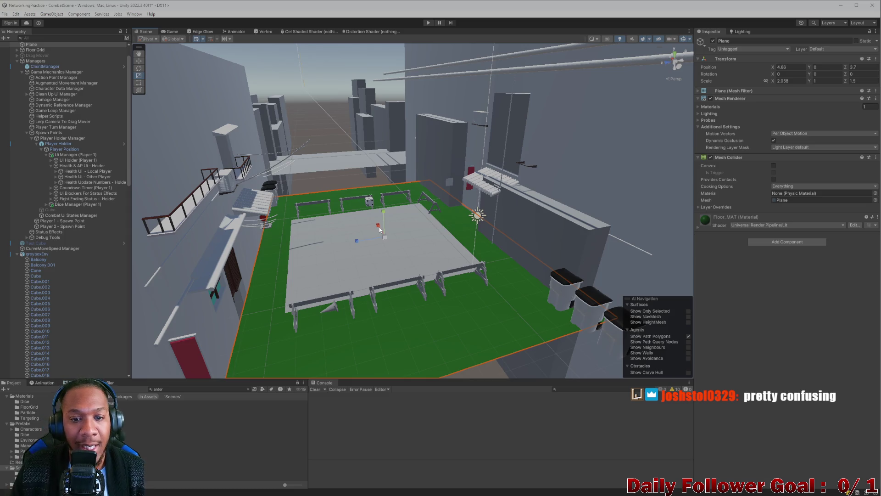
pyautogui.moveTo(380, 230)
pyautogui.mouseDown()
pyautogui.moveTo(374, 221)
pyautogui.moveTo(361, 268)
pyautogui.moveTo(380, 305)
pyautogui.mouseUp()
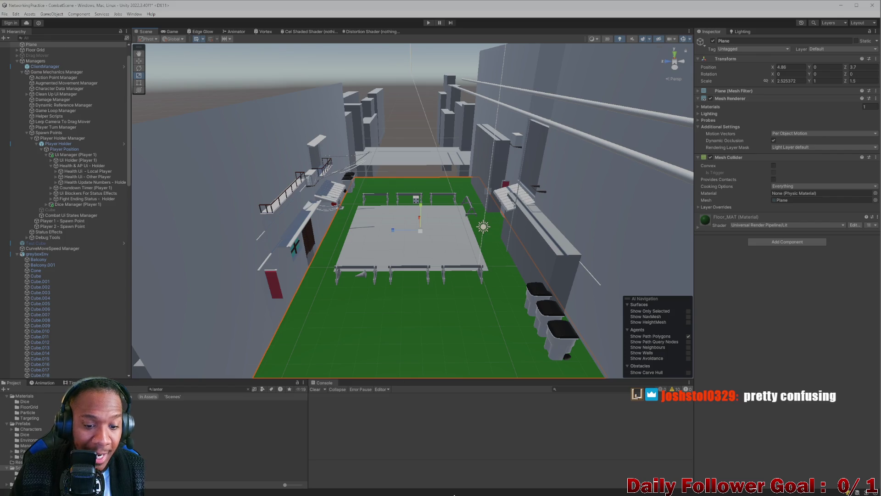
pyautogui.click(248, 389)
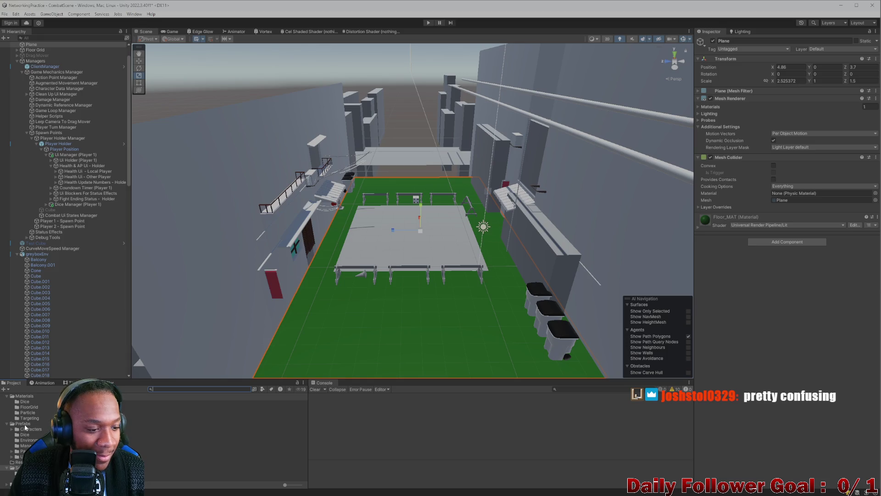
pyautogui.scroll(5, 30, 425)
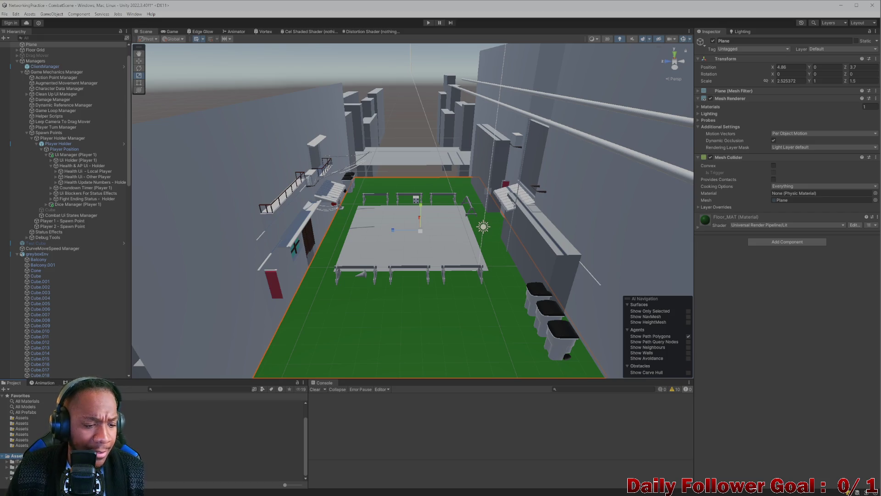
pyautogui.doubleClick(220, 456)
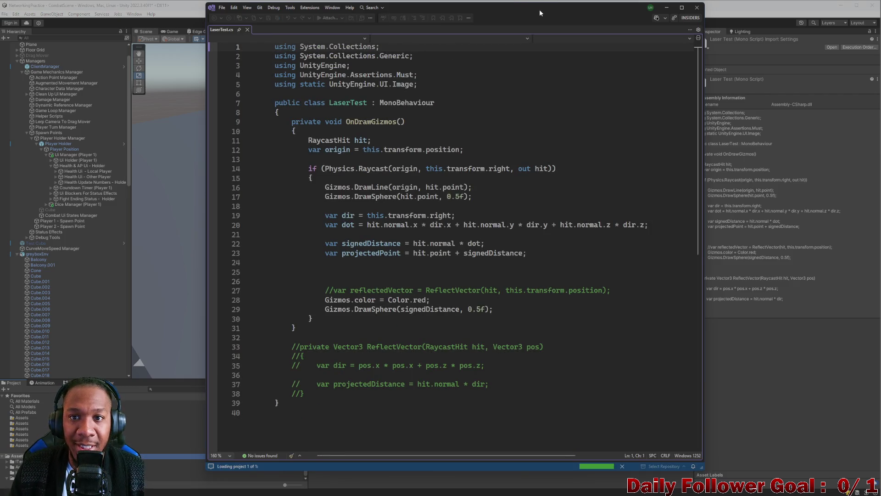
# Maximize Visual Studio, switch to LaserTest.cs, and look over its using lines
pyautogui.doubleClick(538, 9)
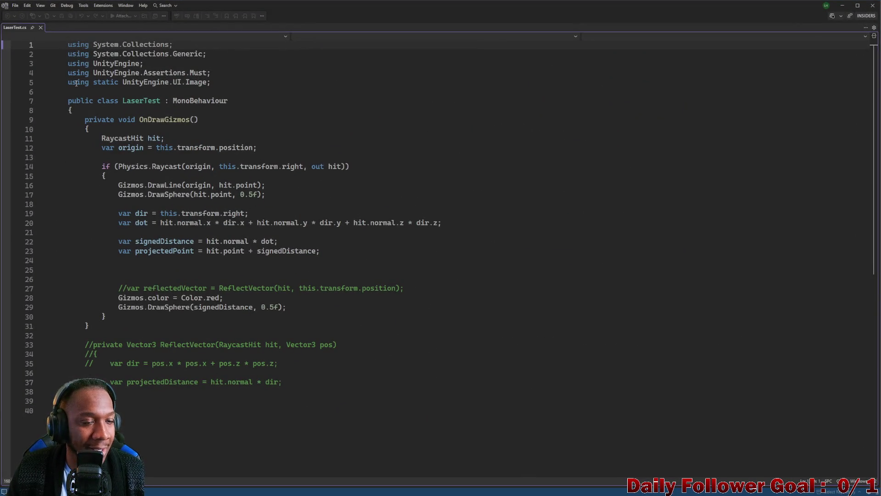
pyautogui.scroll(-1, 202, 109)
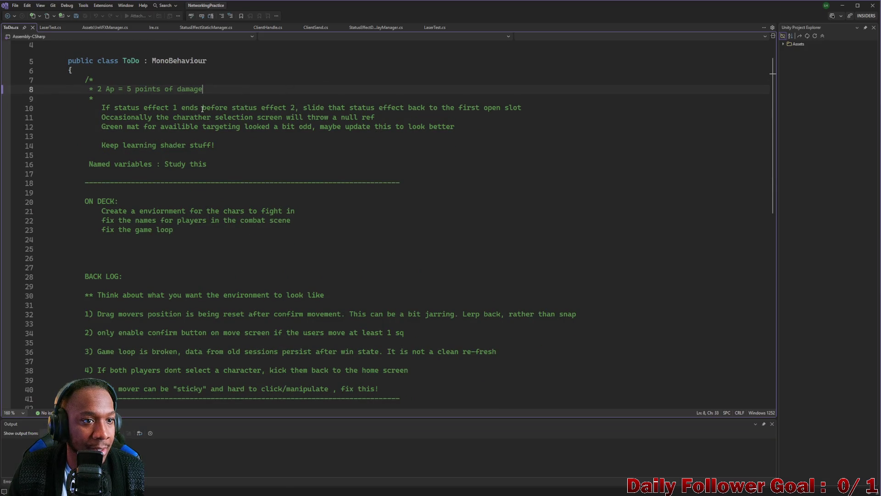
pyautogui.scroll(1, 202, 109)
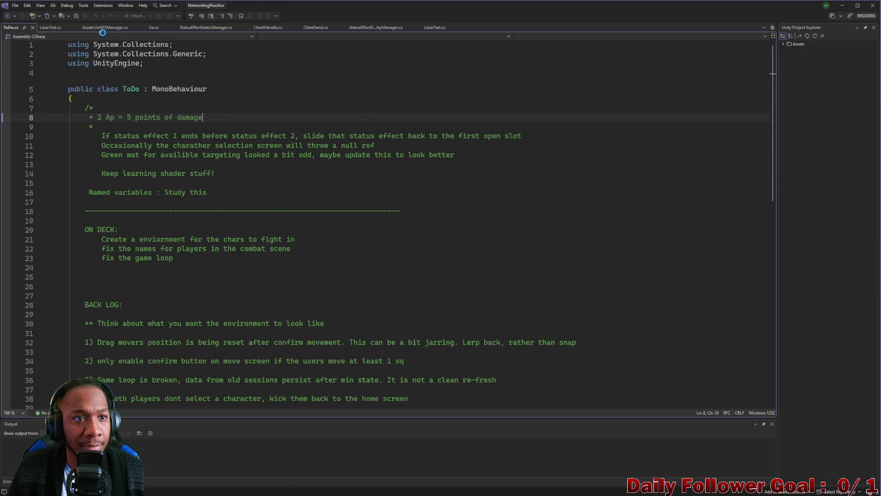
pyautogui.click(46, 29)
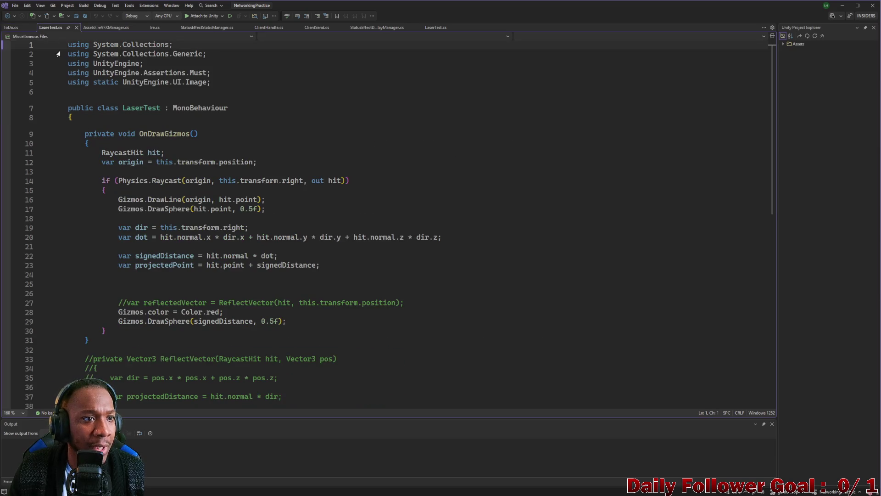
pyautogui.moveTo(68, 45)
pyautogui.mouseDown()
pyautogui.moveTo(175, 55)
pyautogui.moveTo(201, 64)
pyautogui.moveTo(142, 73)
pyautogui.moveTo(203, 73)
pyautogui.moveTo(223, 87)
pyautogui.mouseUp()
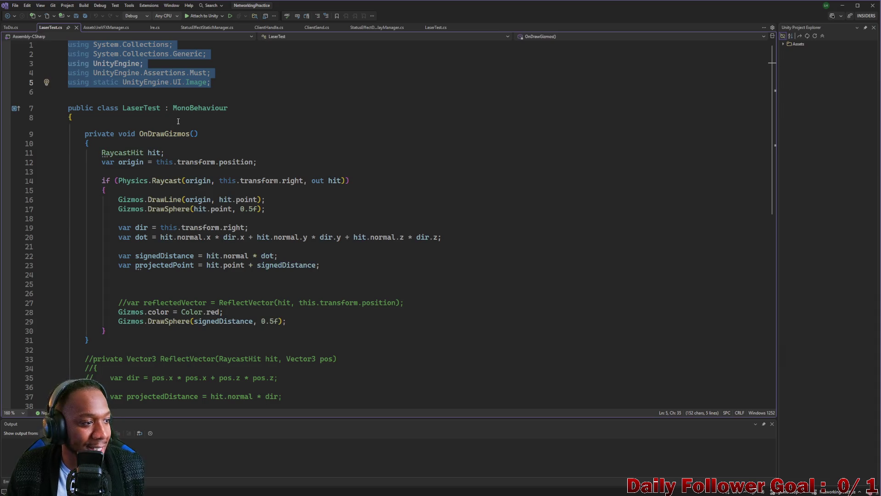
pyautogui.click(115, 115)
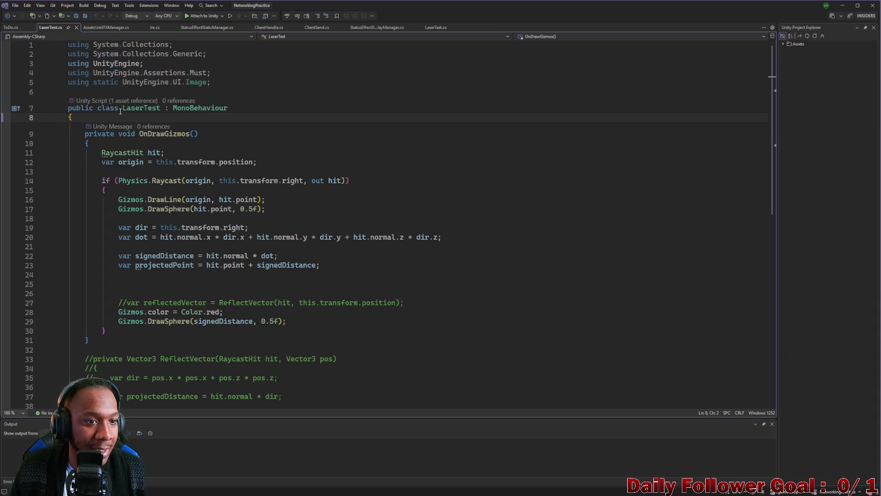
# Review the LaserTest class declaration and OnDrawGizmos code, then minimize Visual Studio
pyautogui.click(164, 109)
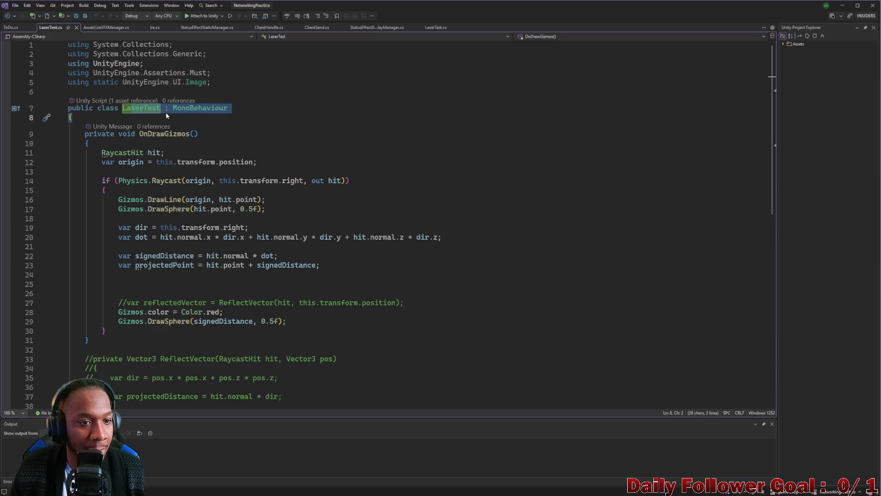
pyautogui.click(164, 134)
pyautogui.moveTo(170, 109); pyautogui.dragTo(228, 109)
pyautogui.scroll(-2, 211, 118)
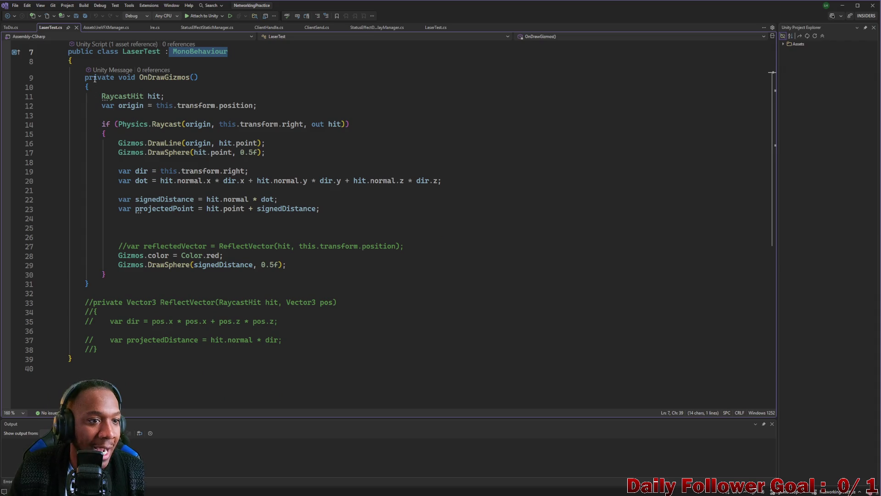
pyautogui.moveTo(85, 78); pyautogui.dragTo(311, 271)
pyautogui.click(338, 158)
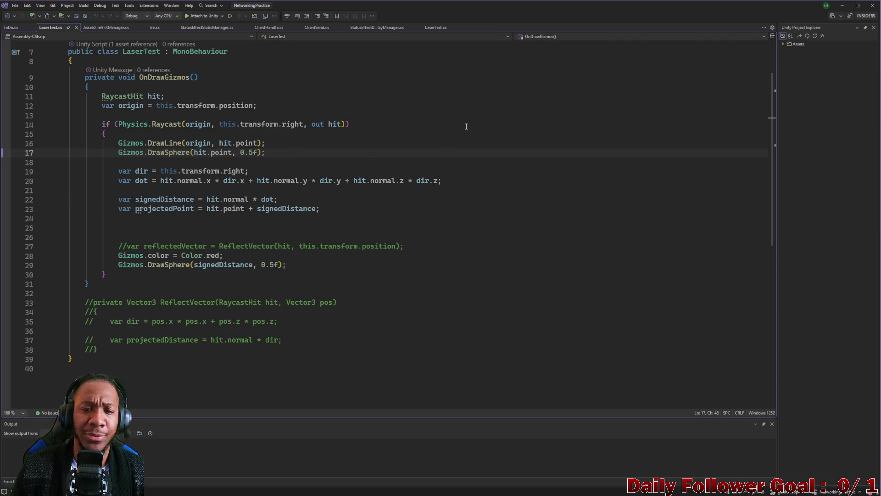
pyautogui.scroll(2, 201, 181)
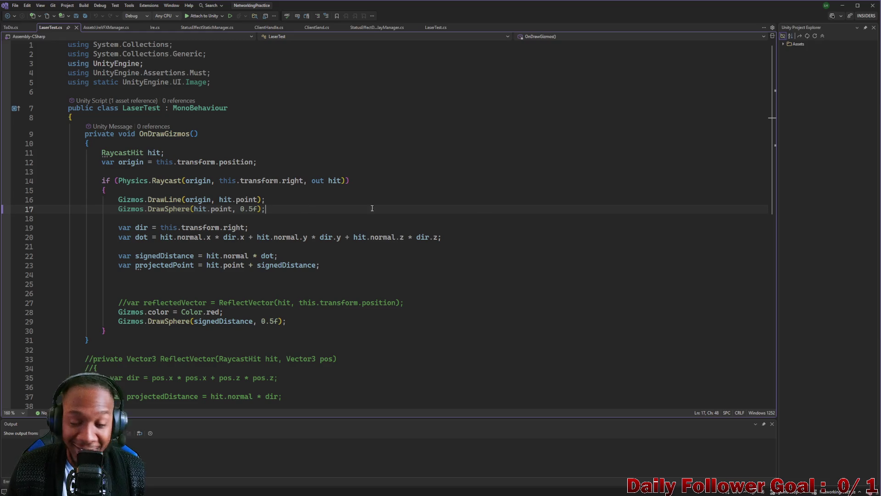
pyautogui.click(848, 5)
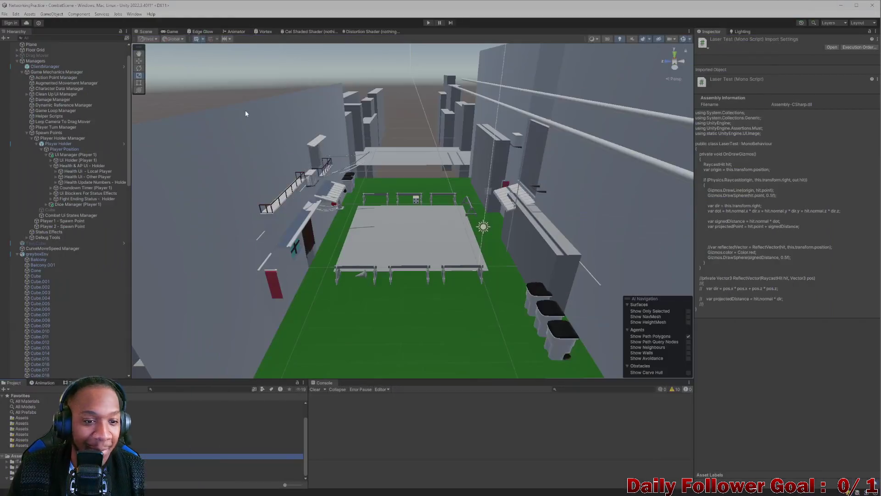
# Search the Project window for 'trash' while viewing the arena, then clear the search
pyautogui.moveTo(475, 151)
pyautogui.mouseDown()
pyautogui.moveTo(422, 202)
pyautogui.moveTo(409, 230)
pyautogui.moveTo(413, 172)
pyautogui.moveTo(444, 128)
pyautogui.moveTo(434, 141)
pyautogui.moveTo(404, 104)
pyautogui.moveTo(395, 193)
pyautogui.mouseUp()
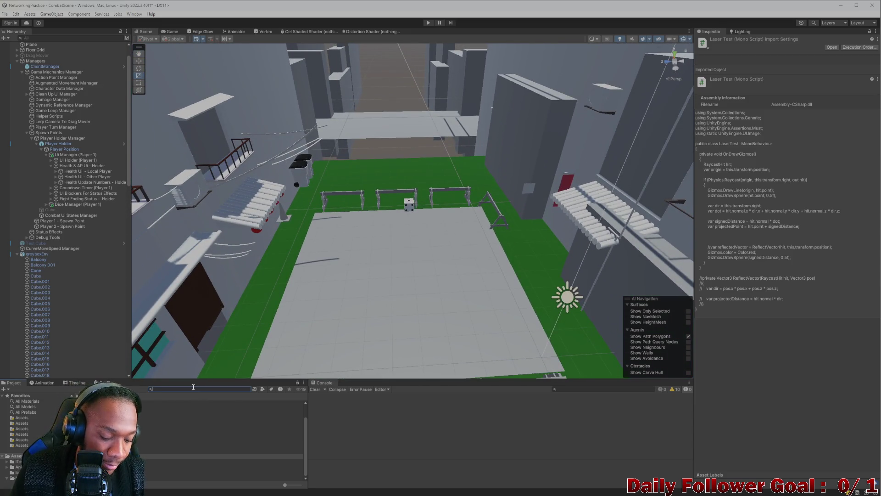
pyautogui.write('green')
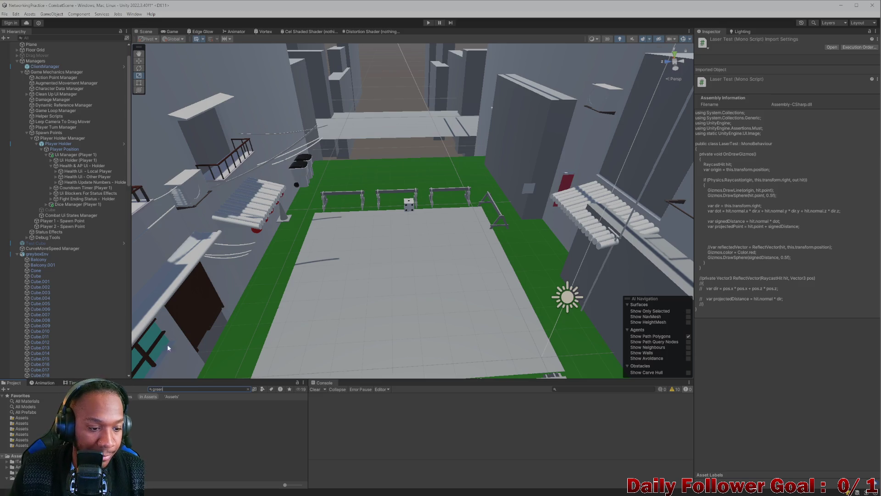
pyautogui.write('trash')
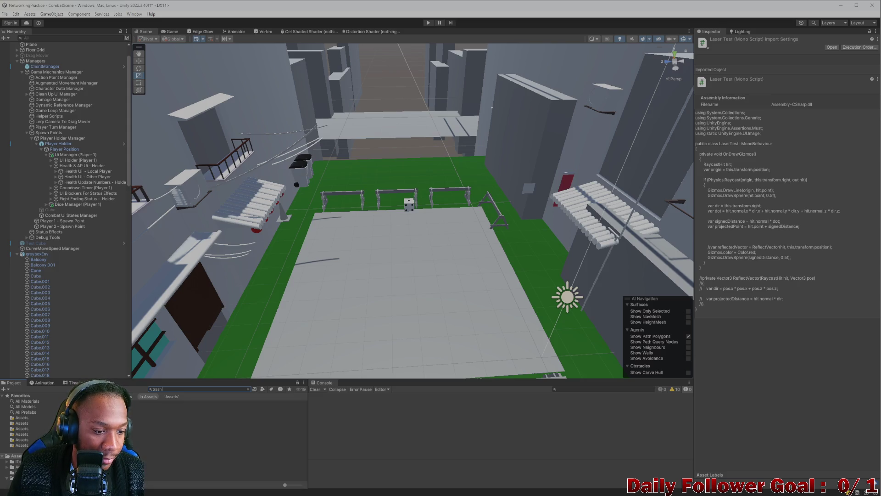
pyautogui.scroll(-2, 365, 294)
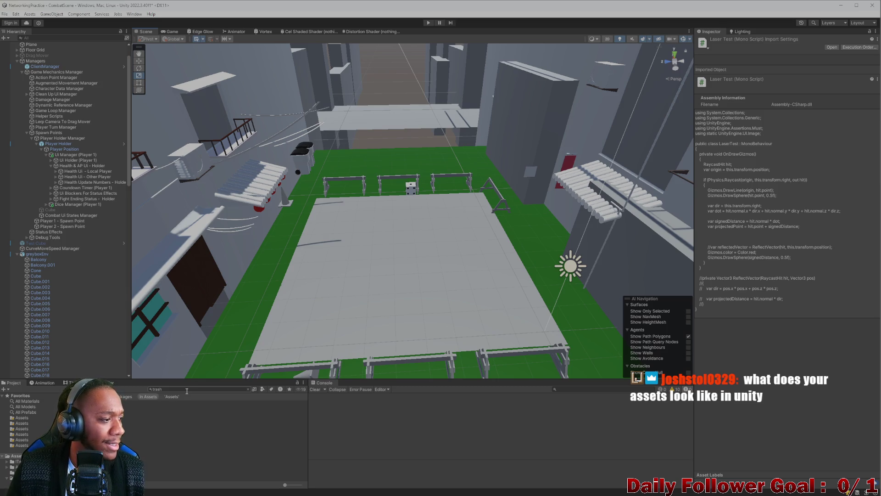
pyautogui.scroll(3, 321, 282)
pyautogui.moveTo(321, 281)
pyautogui.mouseDown()
pyautogui.moveTo(335, 244)
pyautogui.moveTo(358, 251)
pyautogui.moveTo(421, 334)
pyautogui.moveTo(379, 270)
pyautogui.moveTo(330, 306)
pyautogui.mouseUp()
pyautogui.click(184, 389)
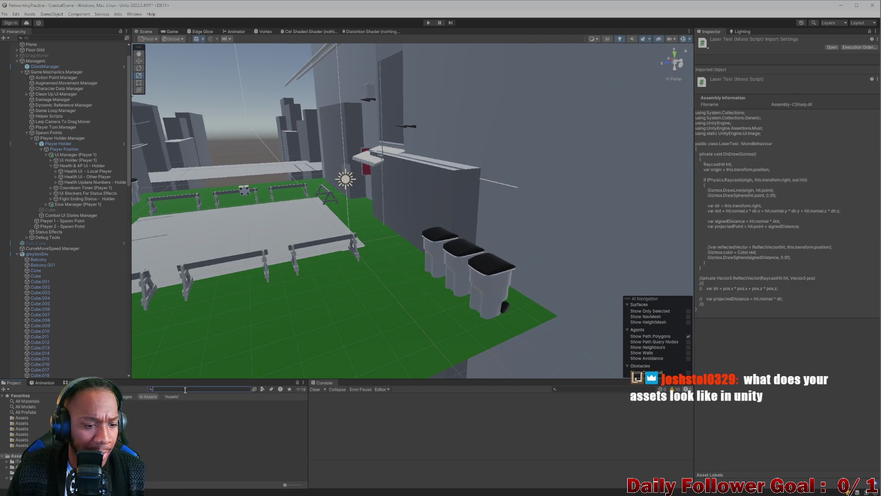
pyautogui.hotkey('ctrl', 'a')
pyautogui.press('BackSpace')
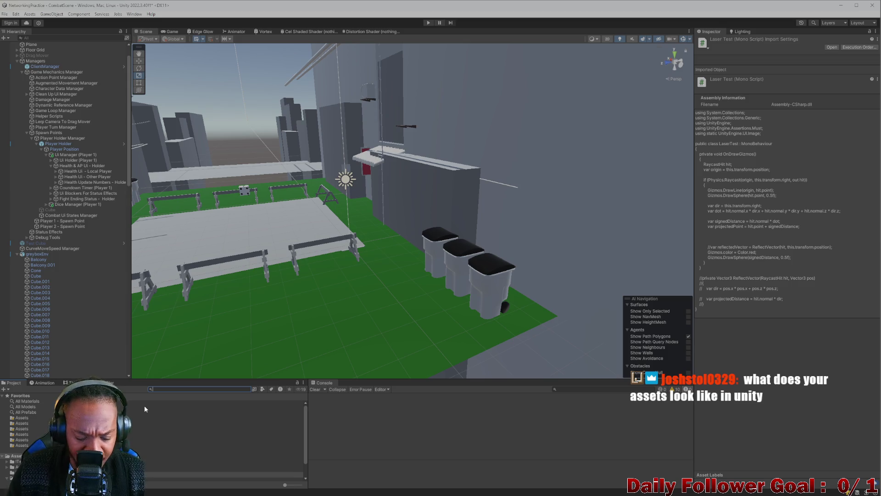
# Search for 'yel', clear it, and show the Prefabs folder contents
pyautogui.write('yel')
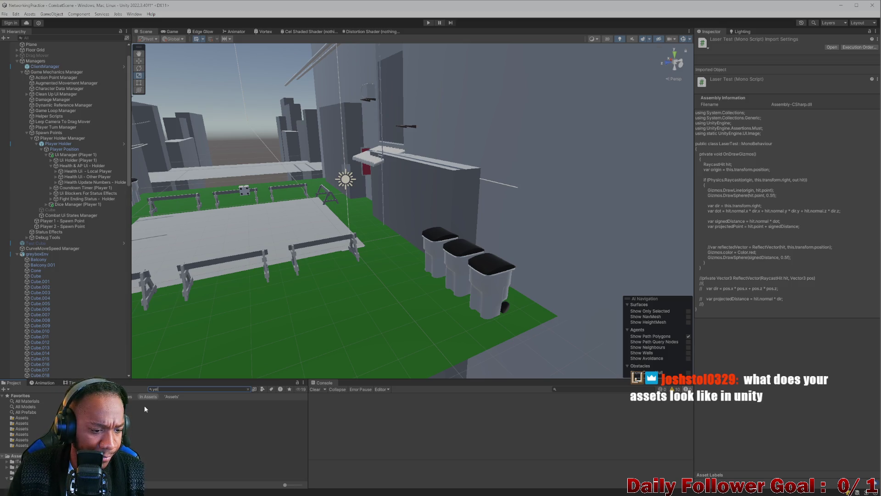
pyautogui.press('BackSpace')
pyautogui.press('BackSpace')
pyautogui.press('BackSpace')
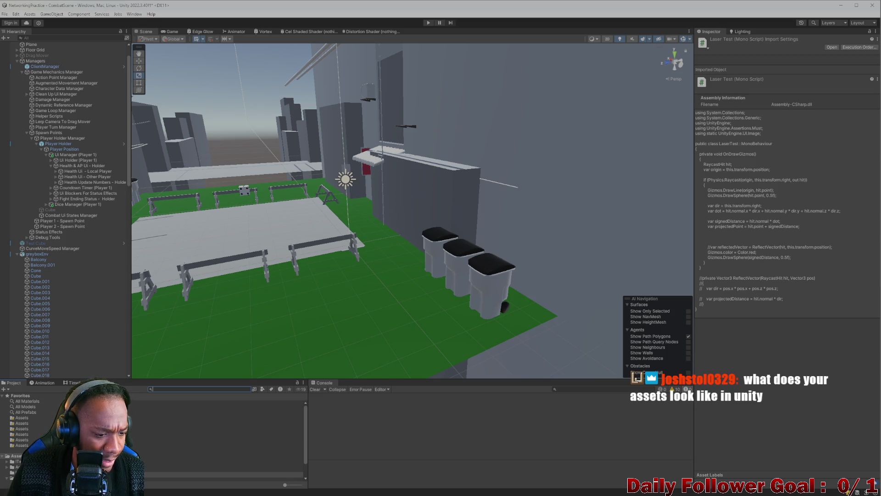
pyautogui.click(21, 469)
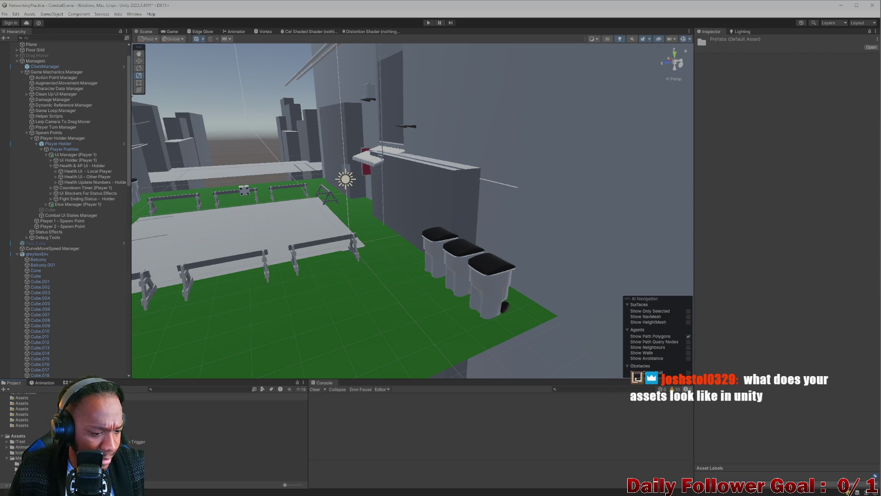
# Search the Project assets for 'test', then clear the search
pyautogui.click(166, 390)
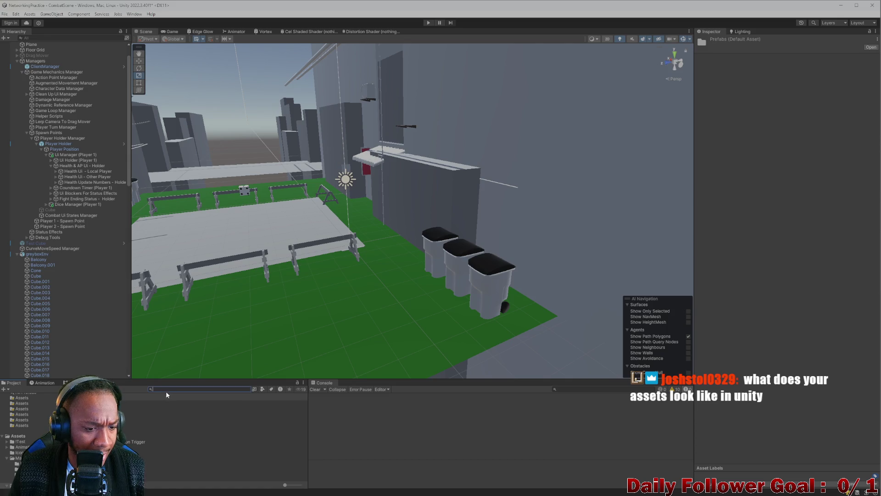
pyautogui.write('te')
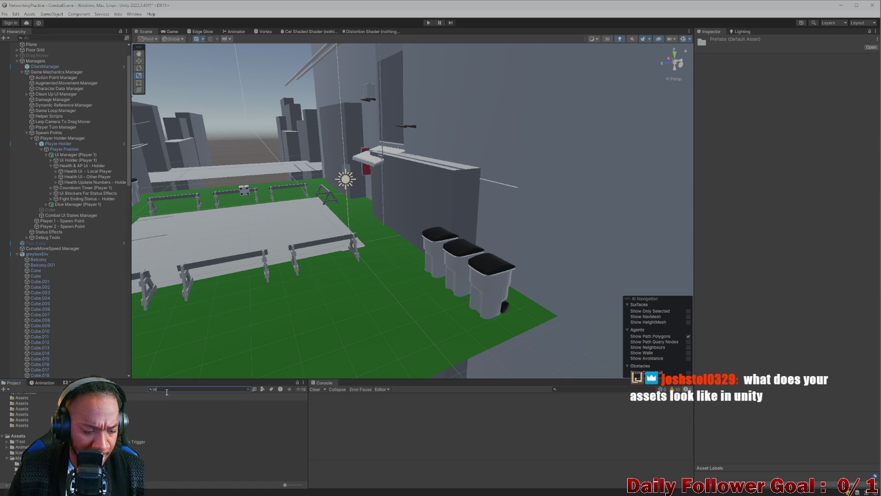
pyautogui.write('st')
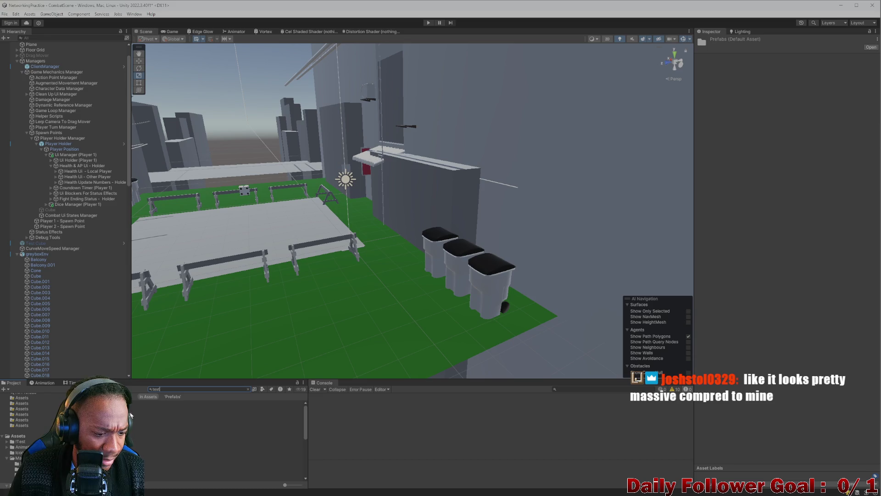
pyautogui.scroll(-5, 132, 420)
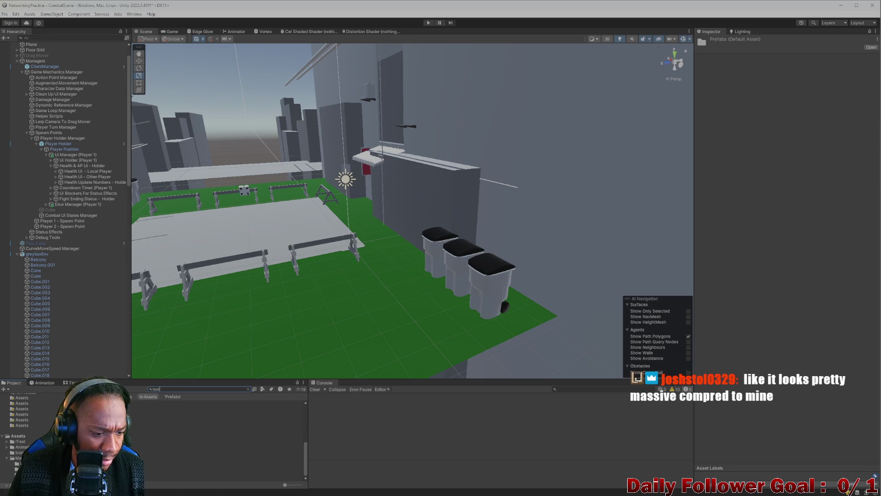
pyautogui.click(248, 389)
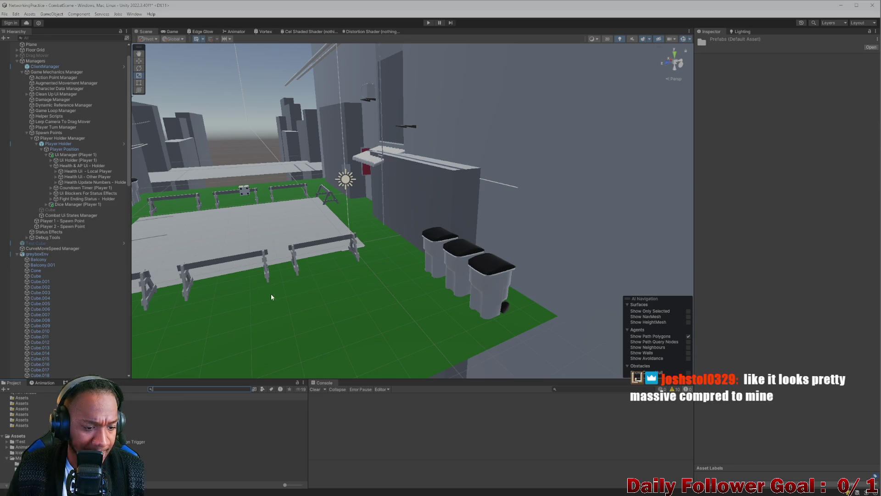
# Paste three small green Trashcan_01 copies at the arena's back corner by the white wall
pyautogui.moveTo(271, 293); pyautogui.dragTo(298, 324)
pyautogui.click(298, 323)
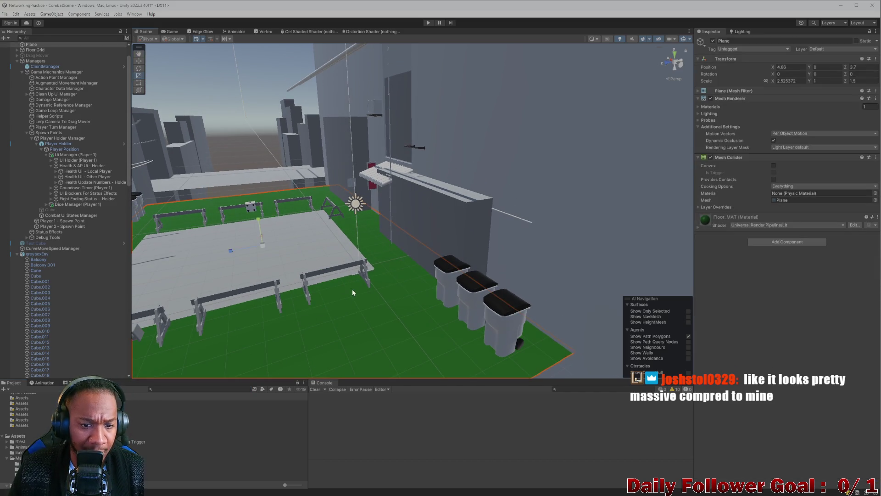
pyautogui.click(364, 297)
pyautogui.hotkey('ctrl', 'v')
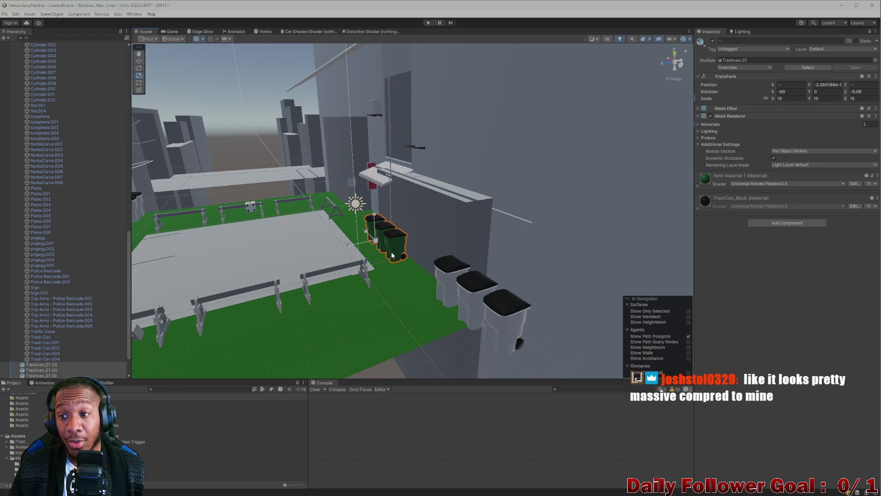
pyautogui.scroll(-2, 374, 293)
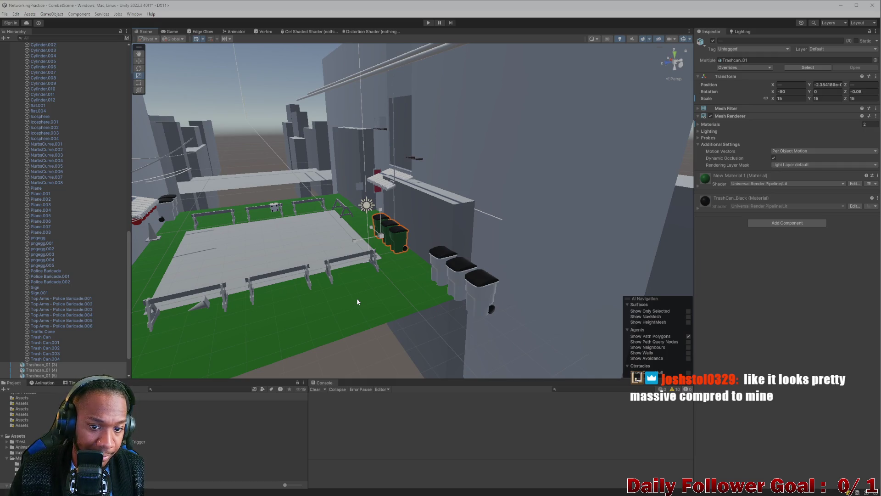
# Zoom around to check the pasted cans and select the greyboxEnv environment
pyautogui.click(357, 299)
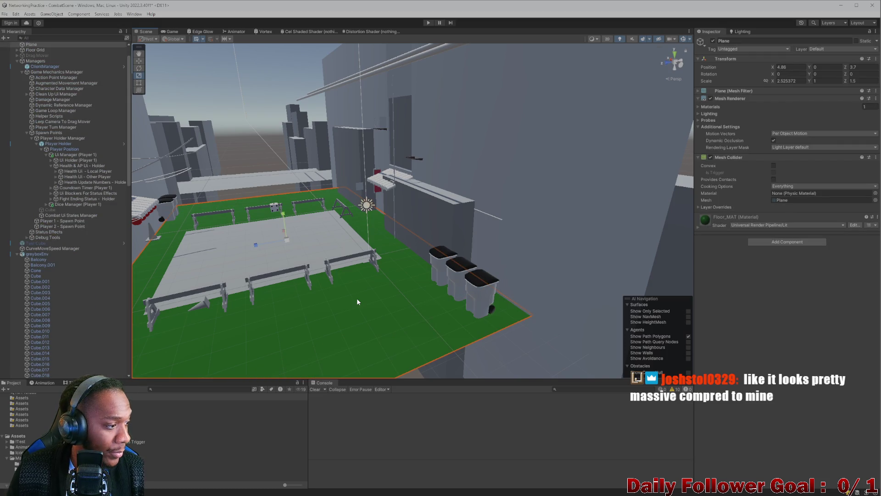
pyautogui.scroll(4, 289, 263)
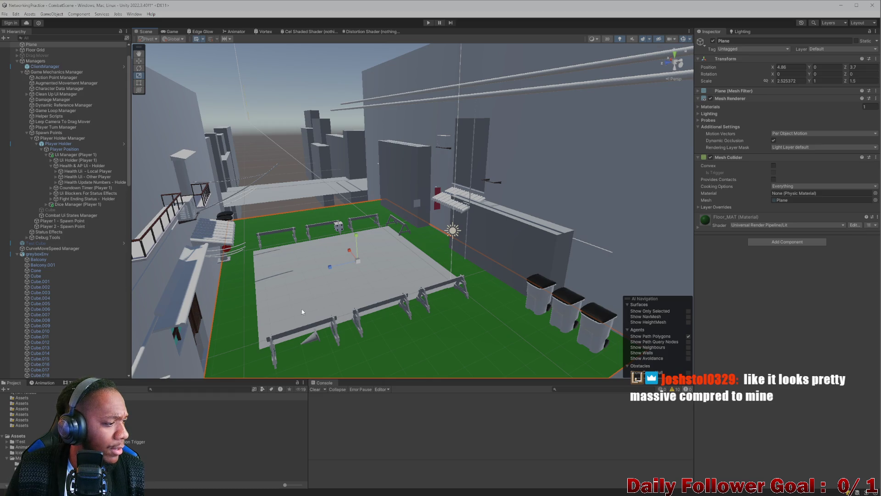
pyautogui.scroll(5, 315, 283)
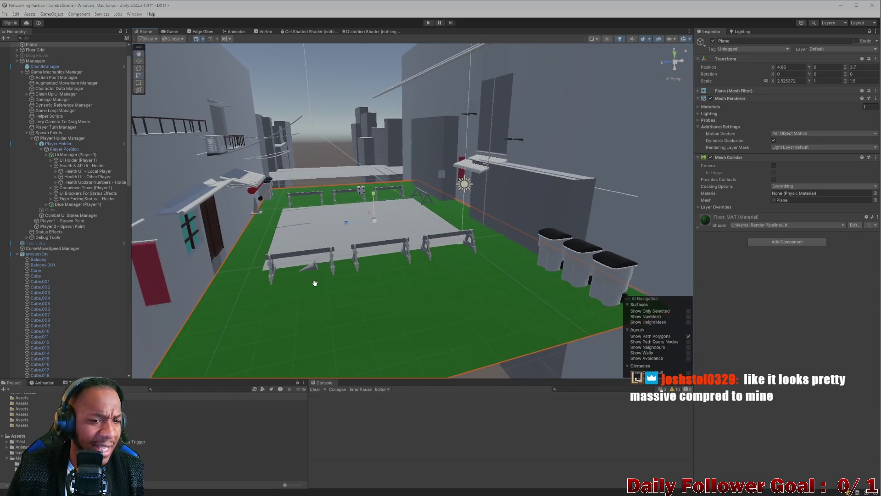
pyautogui.scroll(-3, 391, 286)
pyautogui.scroll(4, 457, 297)
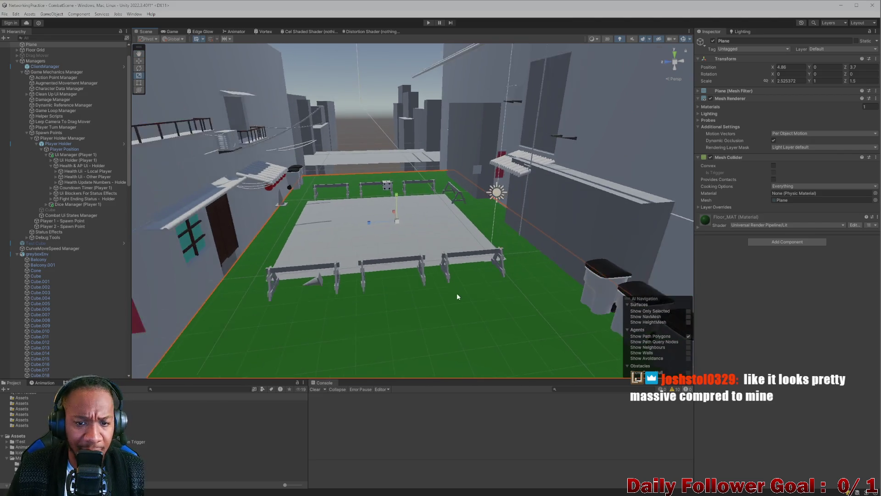
pyautogui.scroll(5, 457, 296)
pyautogui.click(554, 231)
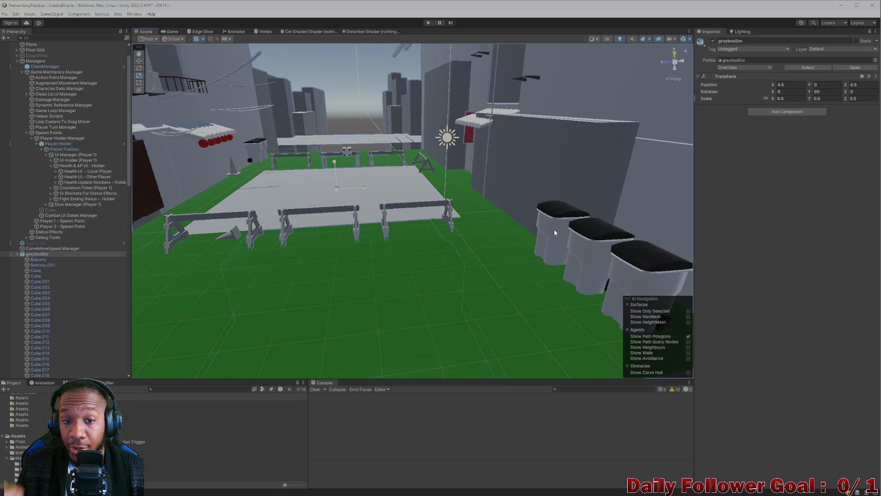
# Search 'new' and drag the yellow New Material onto the small trash cans
pyautogui.moveTo(554, 230)
pyautogui.mouseDown()
pyautogui.moveTo(567, 231)
pyautogui.moveTo(449, 185)
pyautogui.mouseUp()
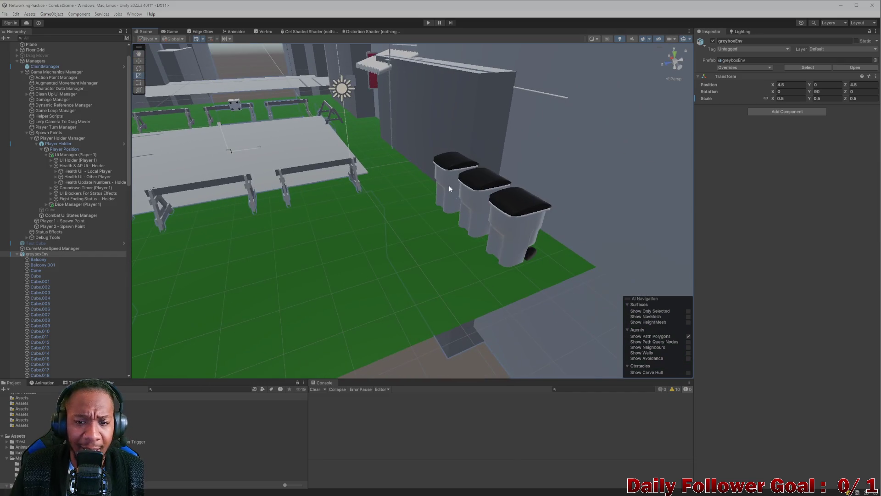
pyautogui.click(193, 389)
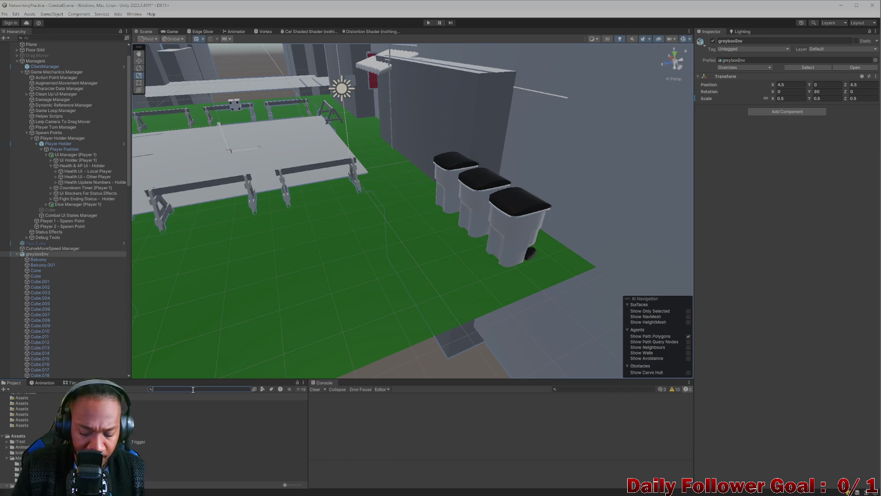
pyautogui.write('new')
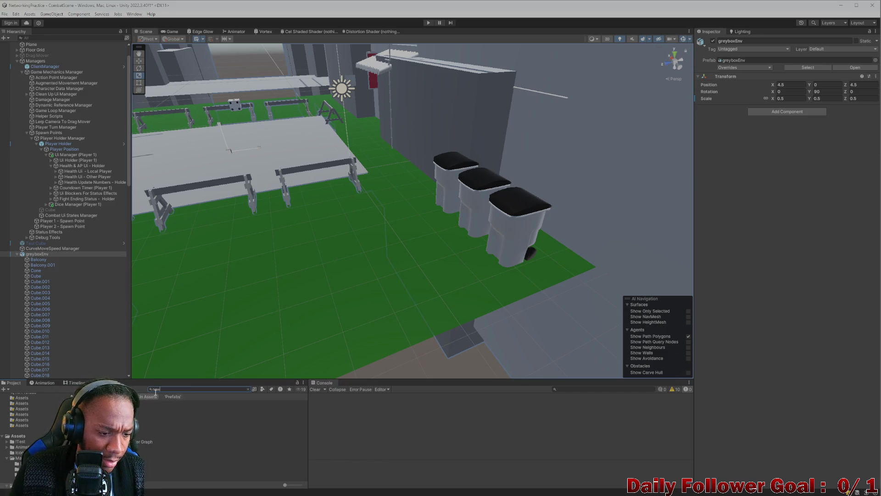
pyautogui.press('Down')
pyautogui.press('Down')
pyautogui.click(220, 408)
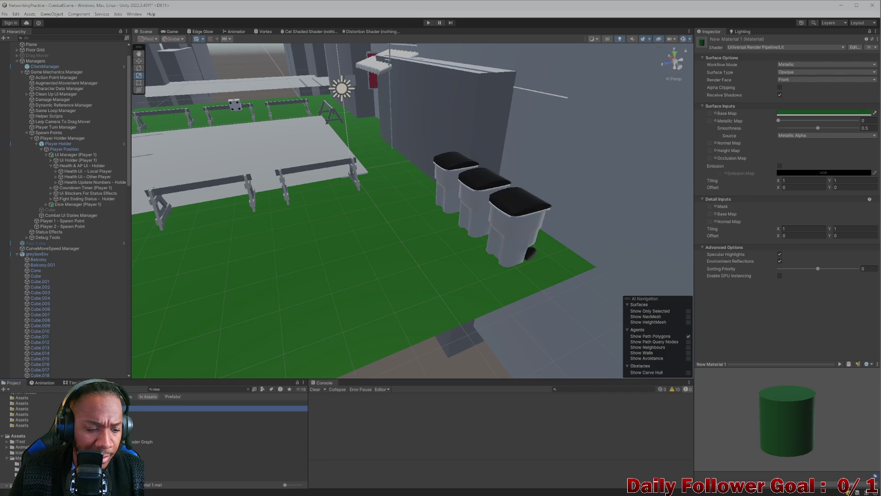
pyautogui.moveTo(163, 219)
pyautogui.mouseDown()
pyautogui.moveTo(236, 262)
pyautogui.moveTo(275, 309)
pyautogui.moveTo(320, 326)
pyautogui.moveTo(440, 343)
pyautogui.moveTo(192, 383)
pyautogui.moveTo(200, 354)
pyautogui.moveTo(324, 259)
pyautogui.moveTo(267, 336)
pyautogui.moveTo(344, 244)
pyautogui.mouseUp()
# Drag New Material 1 onto the left, middle and right large bins to turn them green
pyautogui.scroll(-5, 324, 276)
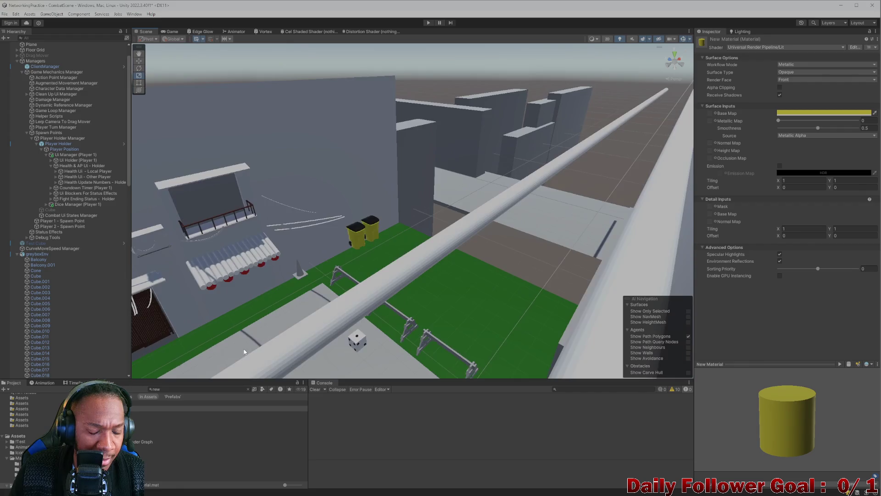
pyautogui.moveTo(327, 298)
pyautogui.mouseDown()
pyautogui.moveTo(399, 297)
pyautogui.moveTo(452, 261)
pyautogui.moveTo(277, 339)
pyautogui.mouseUp()
pyautogui.moveTo(152, 485)
pyautogui.mouseDown()
pyautogui.moveTo(417, 335)
pyautogui.moveTo(472, 245)
pyautogui.mouseUp()
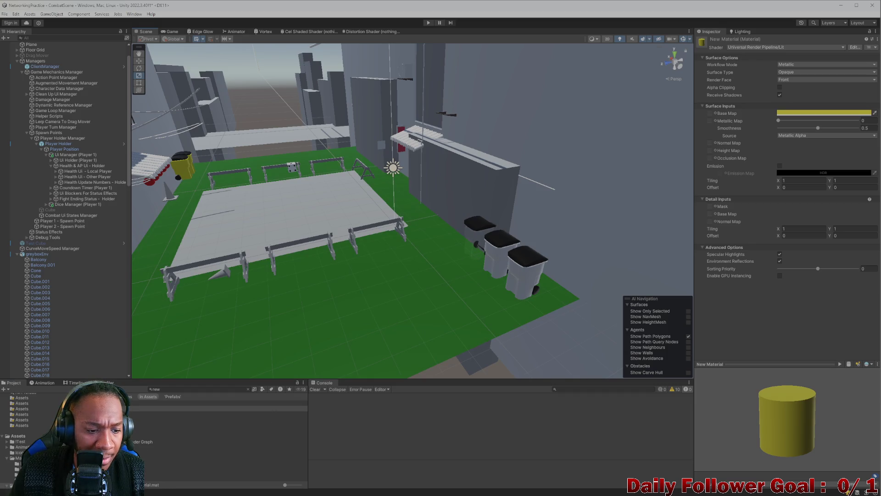
pyautogui.click(220, 419)
pyautogui.click(220, 413)
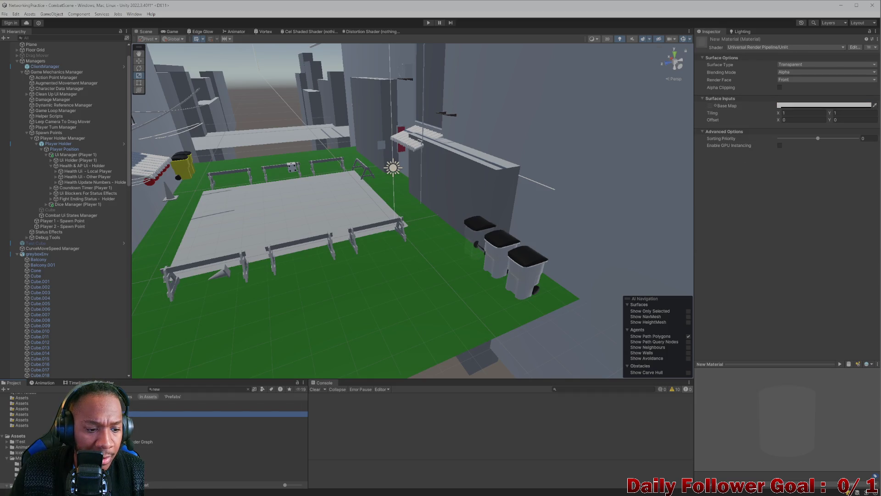
pyautogui.moveTo(220, 425); pyautogui.dragTo(487, 236)
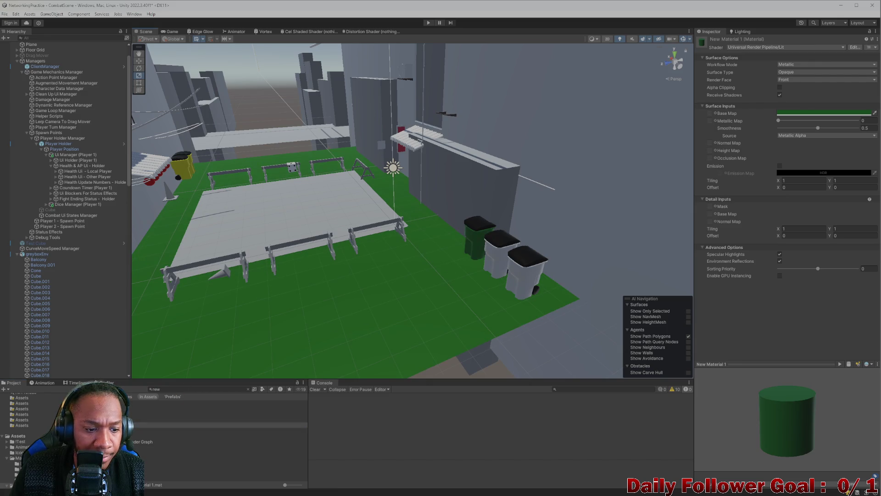
pyautogui.moveTo(220, 425)
pyautogui.mouseDown()
pyautogui.moveTo(367, 276)
pyautogui.moveTo(500, 265)
pyautogui.mouseUp()
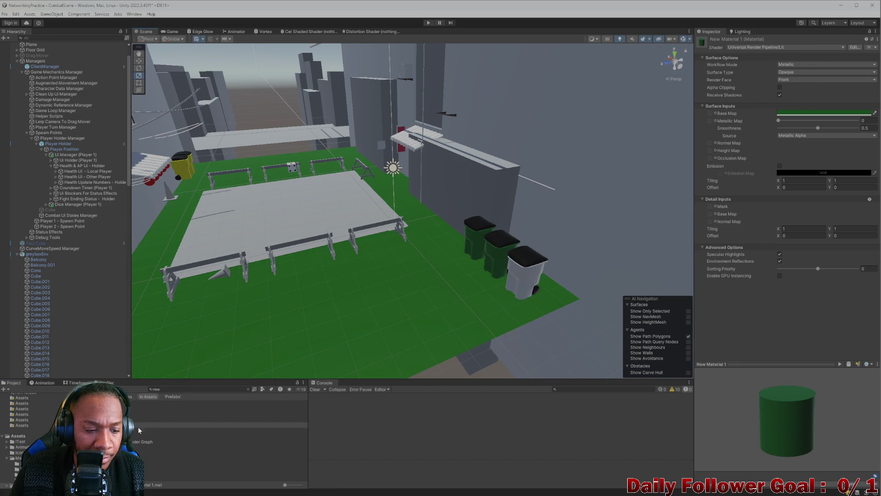
pyautogui.moveTo(220, 425)
pyautogui.mouseDown()
pyautogui.moveTo(436, 338)
pyautogui.moveTo(402, 366)
pyautogui.moveTo(385, 295)
pyautogui.moveTo(268, 294)
pyautogui.moveTo(370, 245)
pyautogui.mouseUp()
# Orbit the Scene view over the buildings, dice, arena and fences to review the scene
pyautogui.scroll(8, 343, 185)
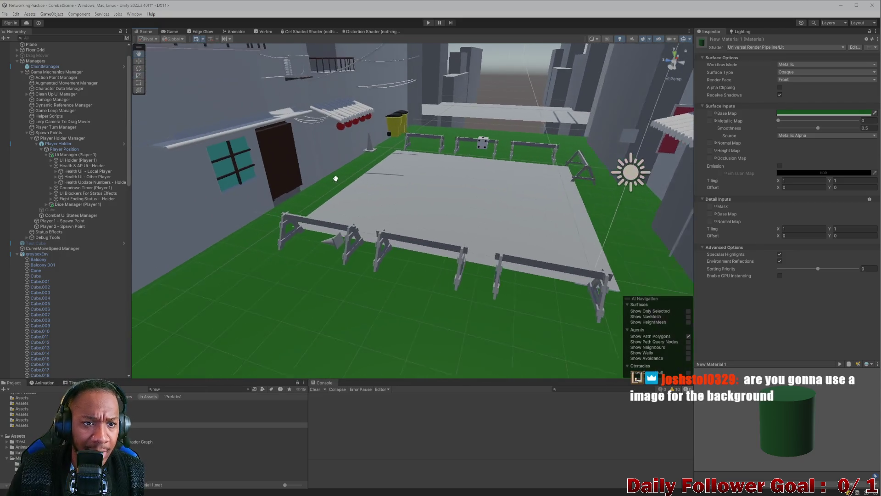
pyautogui.moveTo(343, 185)
pyautogui.mouseDown()
pyautogui.moveTo(348, 202)
pyautogui.moveTo(336, 260)
pyautogui.moveTo(358, 240)
pyautogui.moveTo(441, 227)
pyautogui.moveTo(519, 196)
pyautogui.moveTo(518, 245)
pyautogui.moveTo(351, 292)
pyautogui.moveTo(395, 92)
pyautogui.mouseUp()
pyautogui.scroll(3, 502, 247)
pyautogui.scroll(-3, 379, 107)
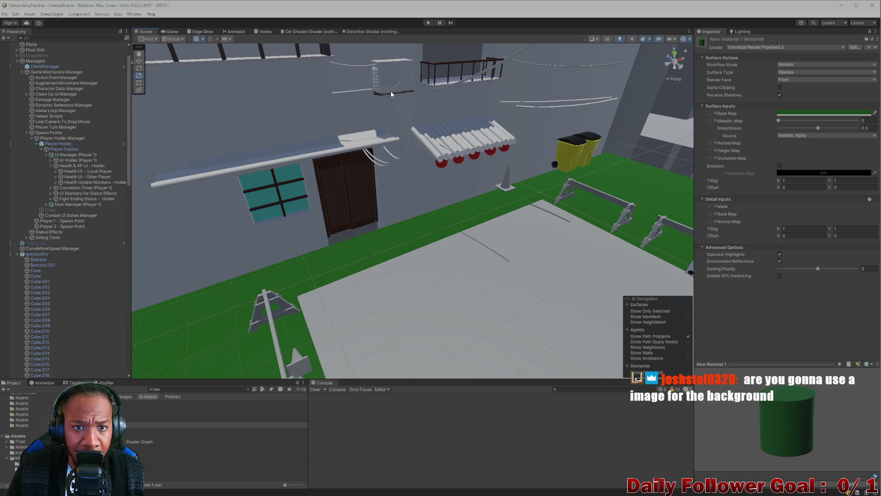
pyautogui.scroll(-3, 345, 201)
pyautogui.moveTo(343, 214)
pyautogui.mouseDown()
pyautogui.moveTo(426, 251)
pyautogui.moveTo(334, 261)
pyautogui.moveTo(219, 235)
pyautogui.mouseUp()
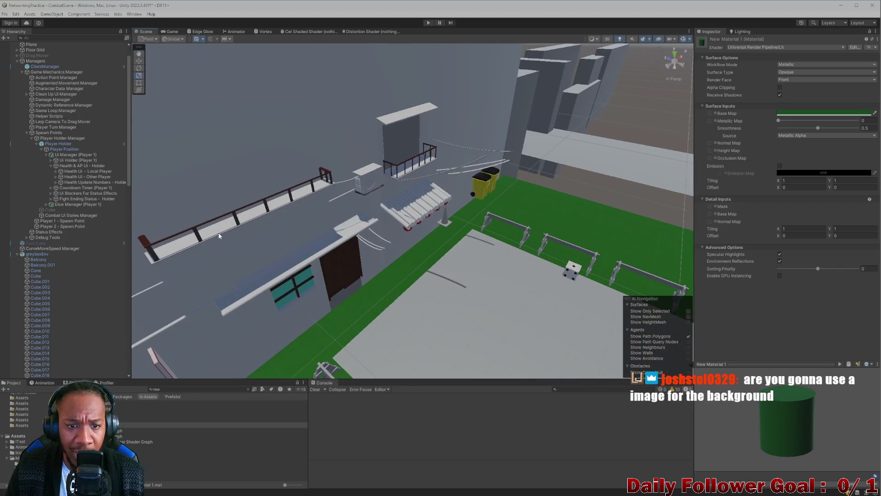
pyautogui.moveTo(395, 165)
pyautogui.mouseDown()
pyautogui.moveTo(398, 191)
pyautogui.moveTo(466, 255)
pyautogui.moveTo(514, 195)
pyautogui.moveTo(537, 222)
pyautogui.moveTo(553, 212)
pyautogui.moveTo(589, 218)
pyautogui.mouseUp()
pyautogui.moveTo(523, 203)
pyautogui.mouseDown()
pyautogui.moveTo(433, 197)
pyautogui.moveTo(393, 183)
pyautogui.moveTo(444, 202)
pyautogui.moveTo(430, 217)
pyautogui.moveTo(346, 181)
pyautogui.moveTo(355, 195)
pyautogui.moveTo(341, 187)
pyautogui.mouseUp()
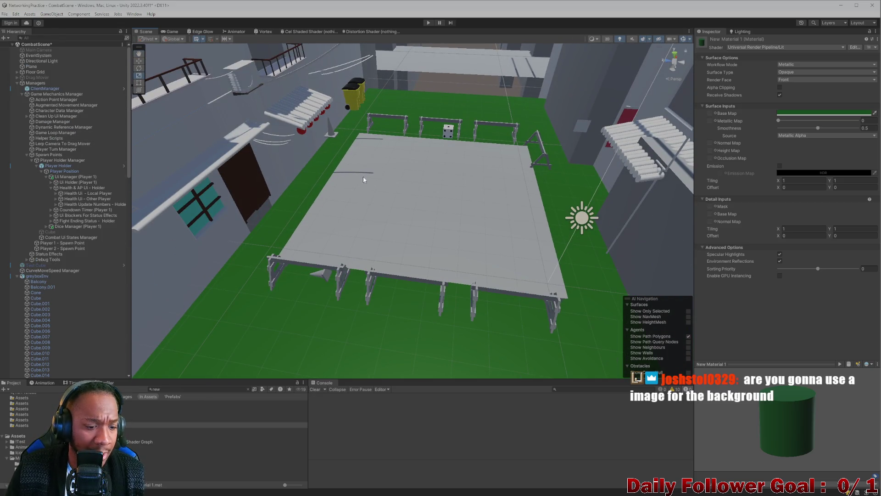
# Search the Project panel for the Lobby scene and open it
pyautogui.click(248, 389)
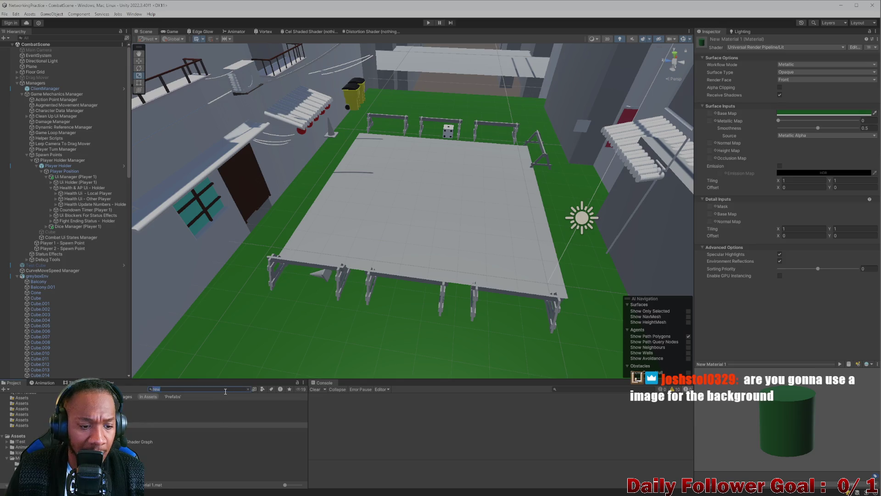
pyautogui.write('lobby')
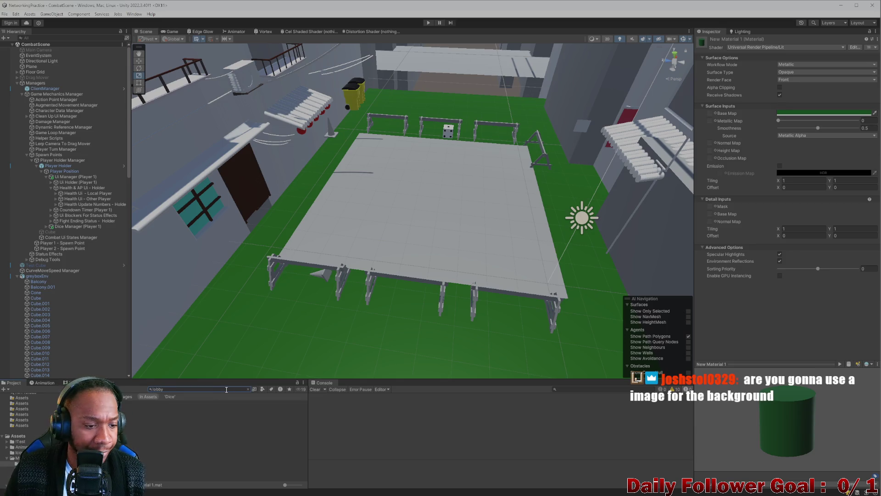
pyautogui.doubleClick(184, 408)
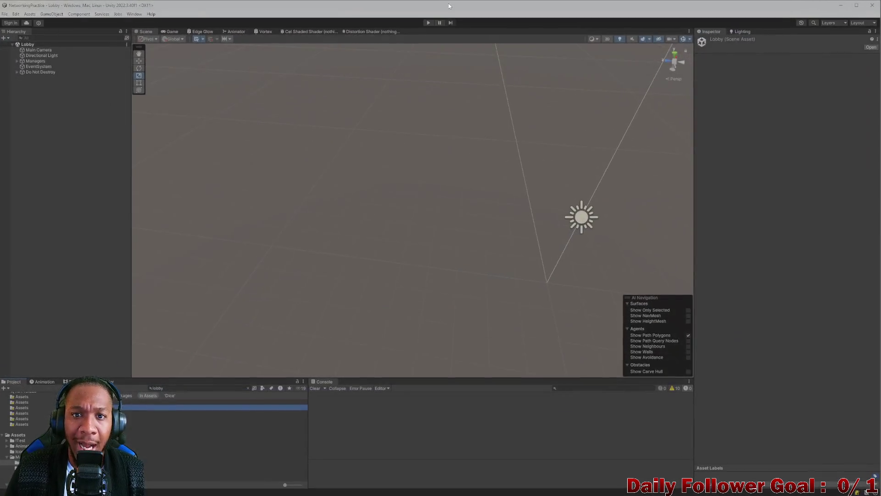
# Shrink the editor to a top-left window and bring the NetworkingPractice build's login screen forward
pyautogui.doubleClick(448, 4)
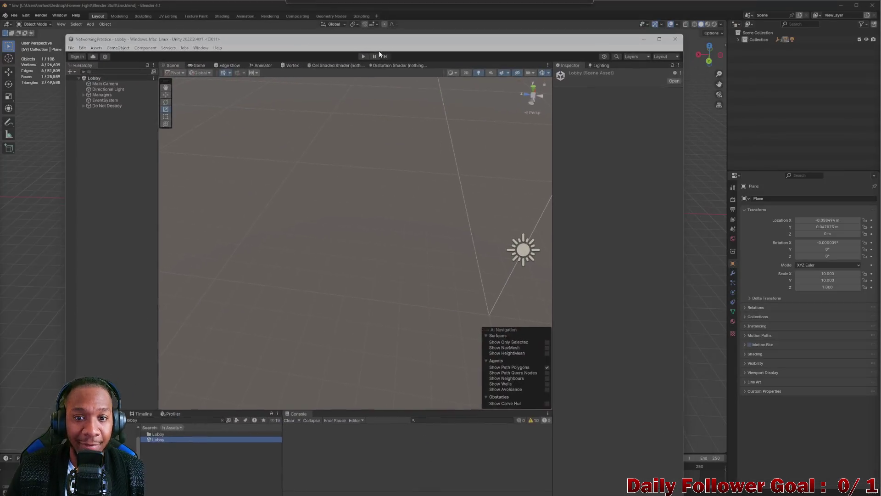
pyautogui.moveTo(379, 52); pyautogui.dragTo(313, 18)
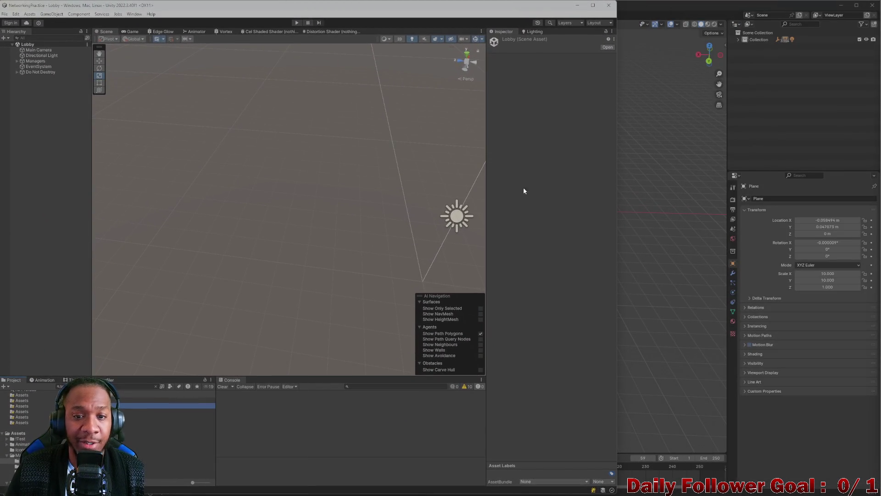
pyautogui.click(570, 205)
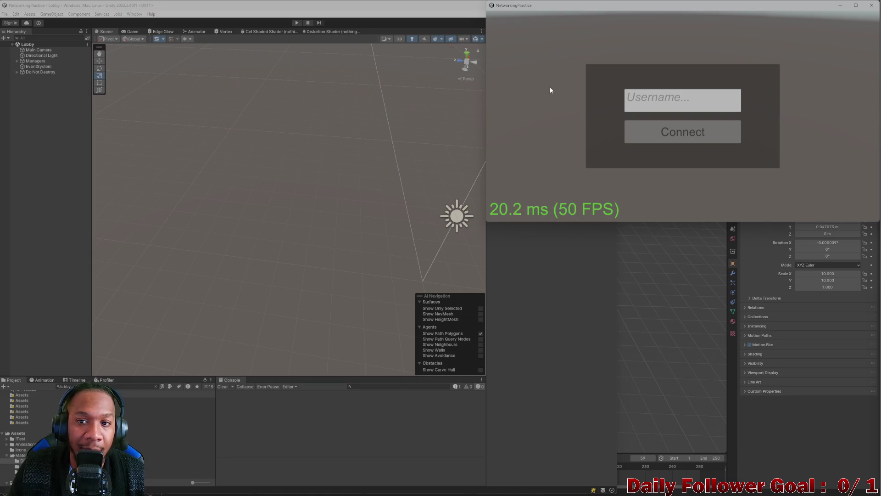
# Play-test joining the lobby as 'asdf' to the 'Waiting... 0 of 2' screen, then stop and clear the asset search
pyautogui.click(423, 135)
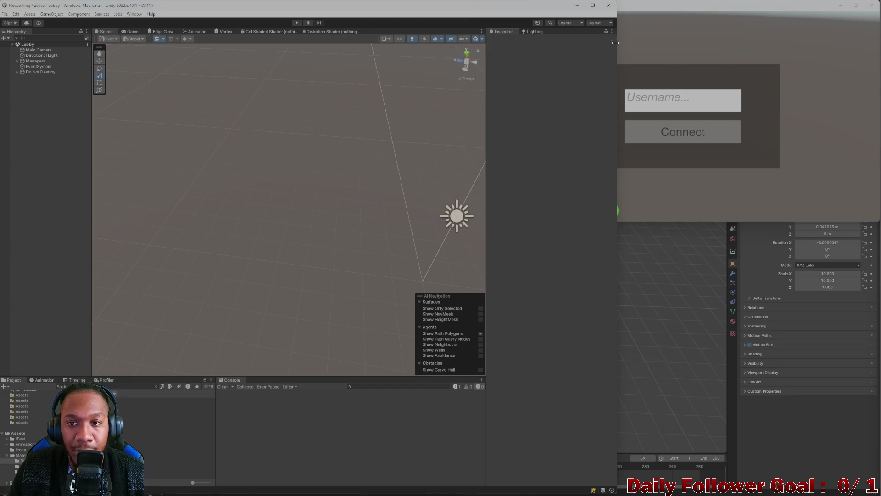
pyautogui.click(714, 46)
pyautogui.click(297, 22)
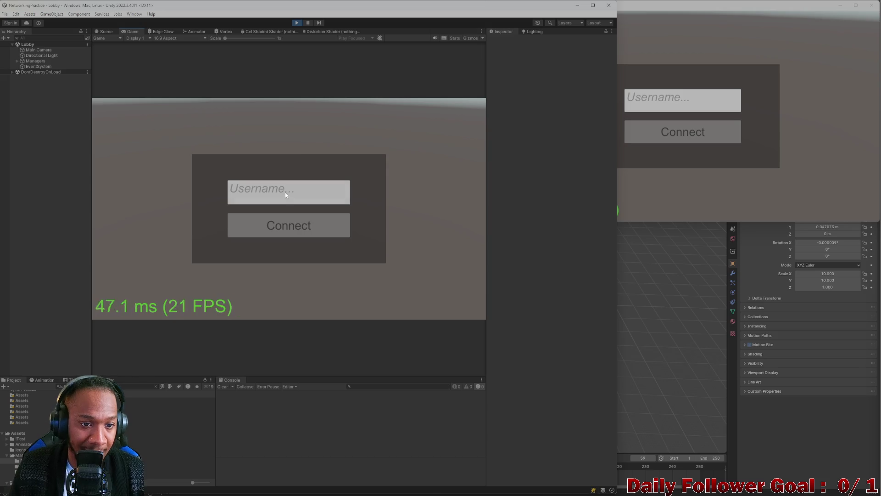
pyautogui.click(285, 192)
pyautogui.write('asdf')
pyautogui.click(298, 232)
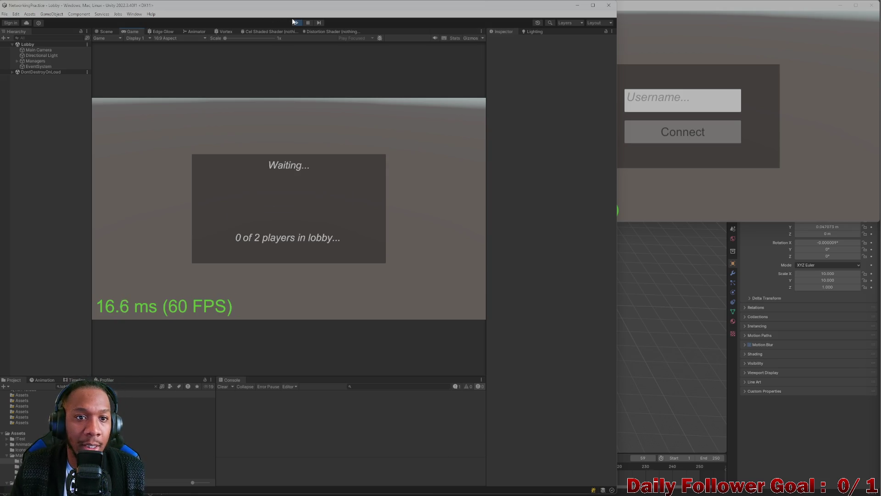
pyautogui.click(294, 22)
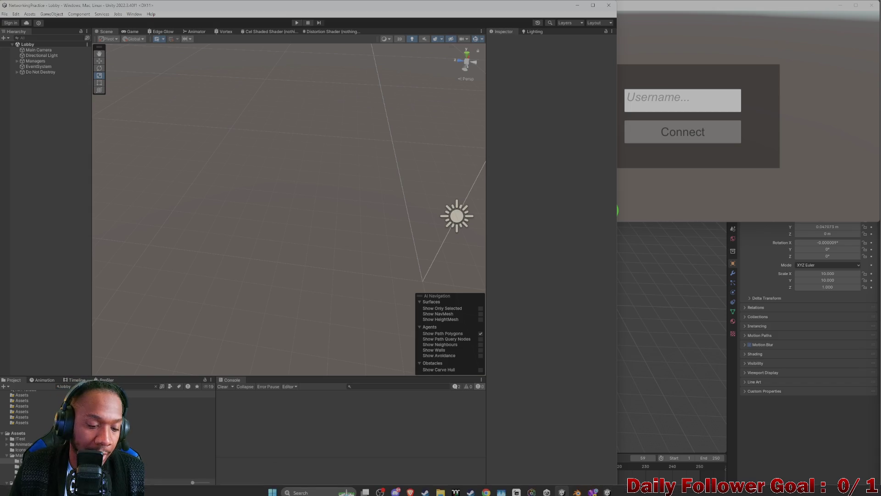
pyautogui.click(155, 386)
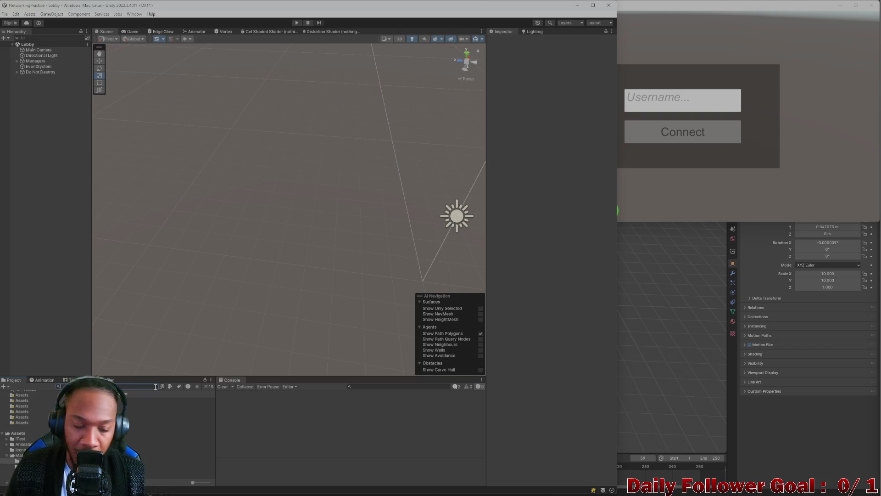
# Search the Project assets for 'gamesen' and open the GameServer .csproj in Visual Studio
pyautogui.write('height')
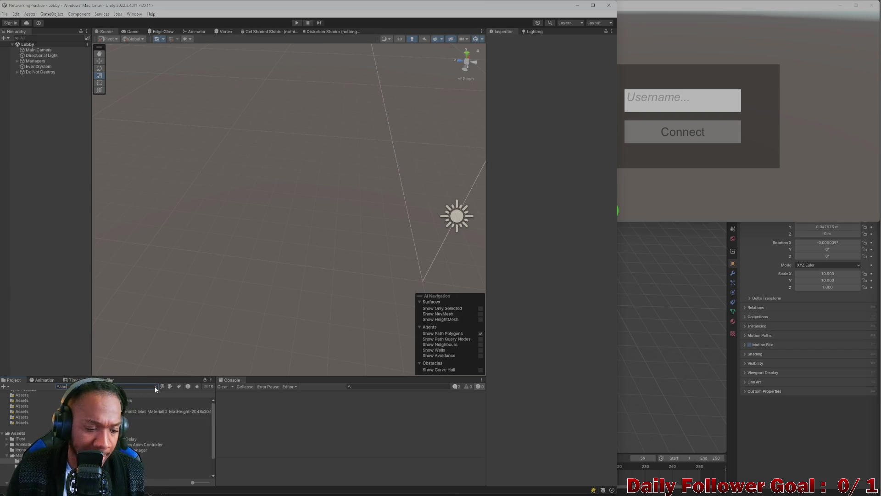
pyautogui.click(155, 386)
pyautogui.write('dice')
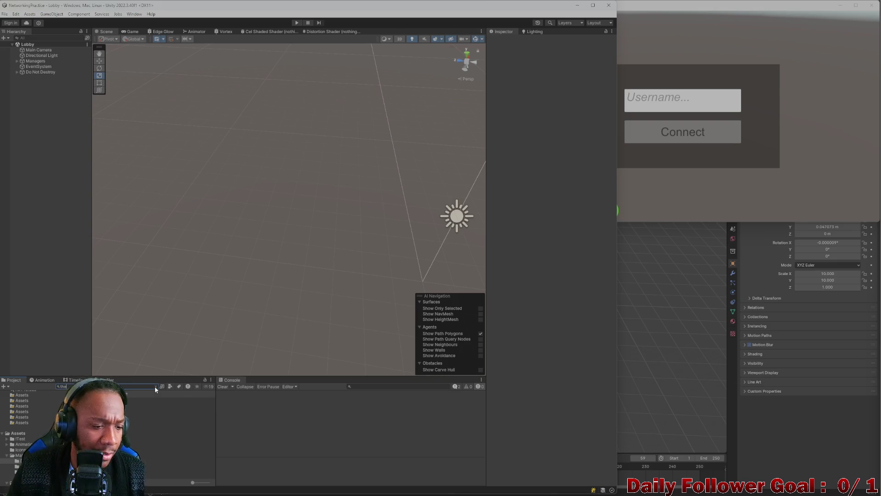
pyautogui.write('th')
pyautogui.press('BackSpace')
pyautogui.press('BackSpace')
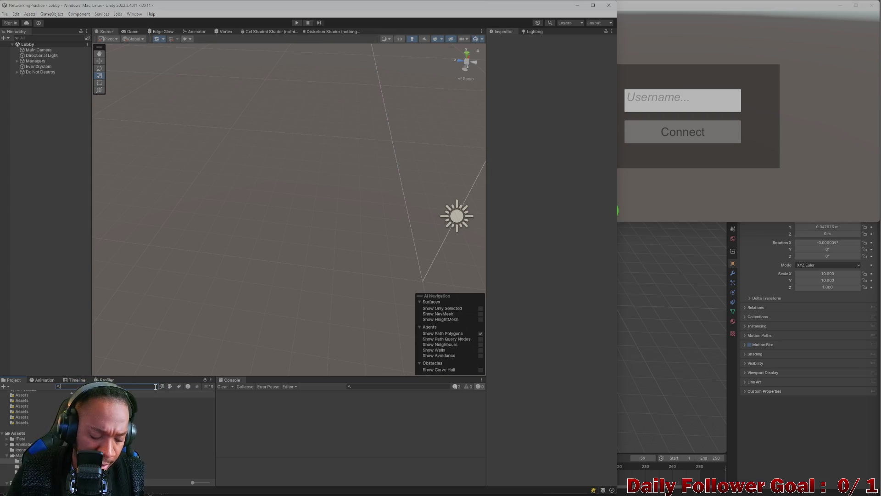
pyautogui.write('gamesen')
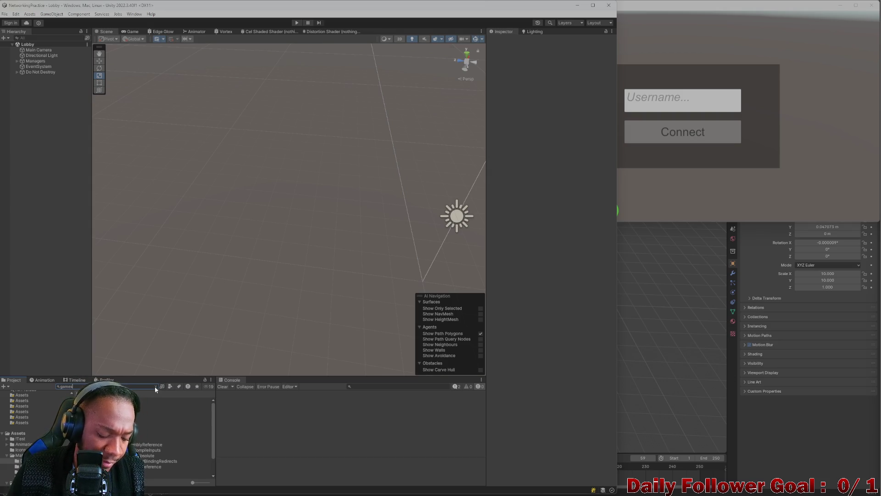
pyautogui.doubleClick(138, 406)
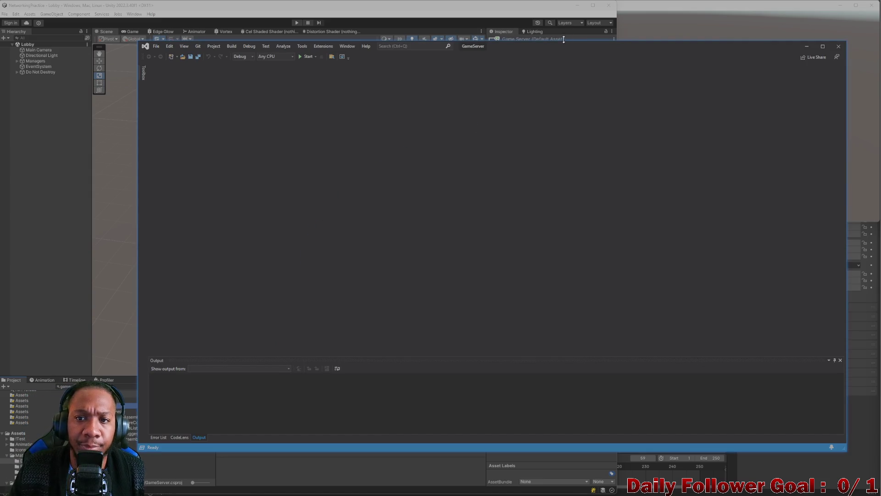
# Maximize Visual Studio, start GameServer under the debugger with F5, then minimize it
pyautogui.moveTo(566, 51)
pyautogui.mouseDown()
pyautogui.moveTo(403, 3)
pyautogui.moveTo(569, 21)
pyautogui.mouseUp()
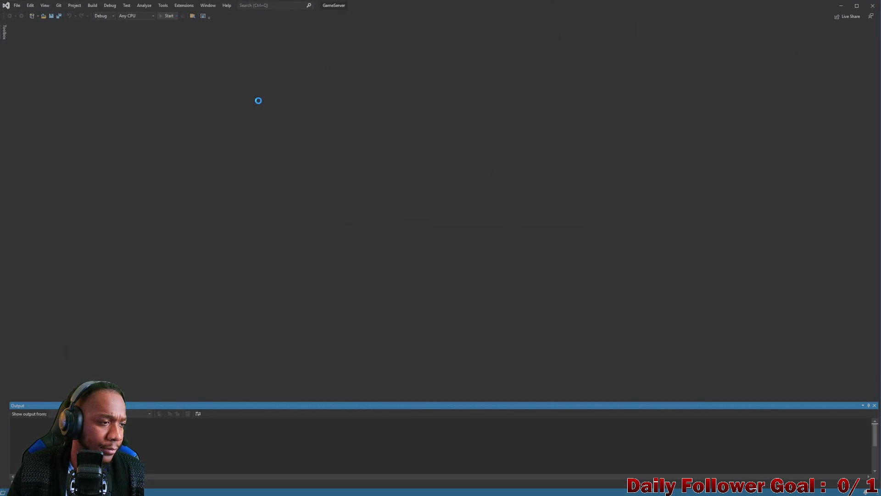
pyautogui.press('F5')
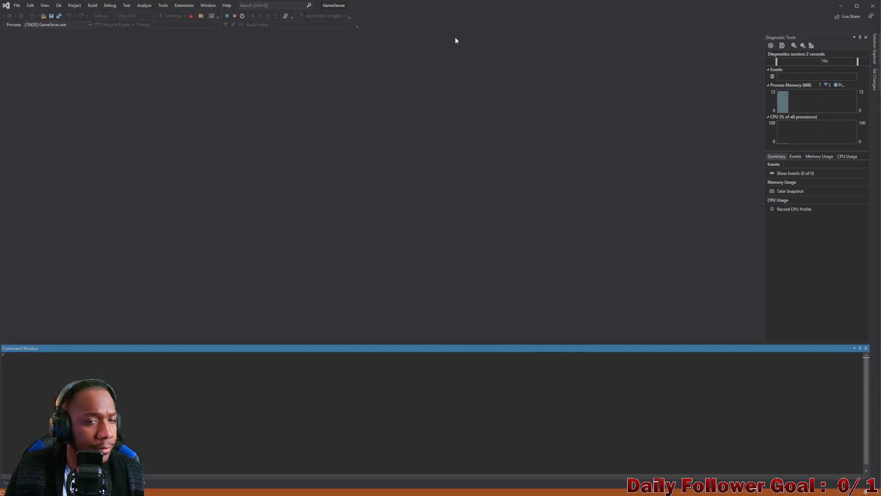
pyautogui.click(846, 6)
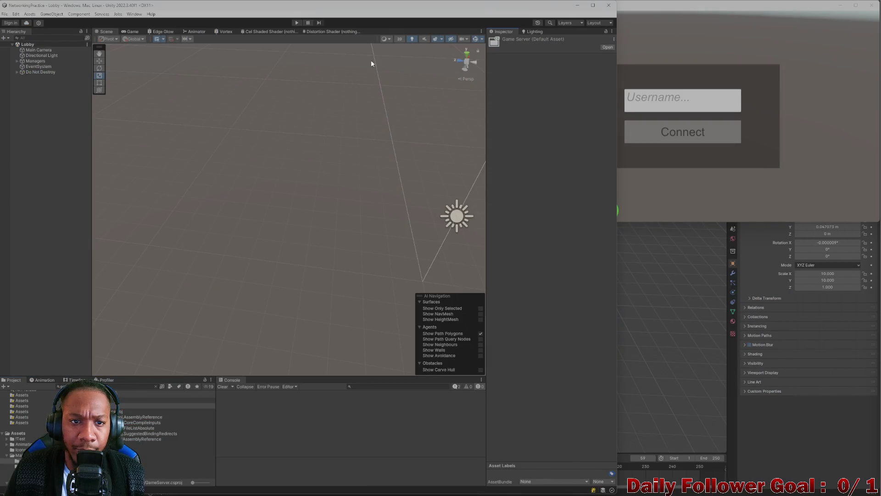
# Start play mode and connect both the editor and build players to the lobby with test usernames
pyautogui.click(295, 23)
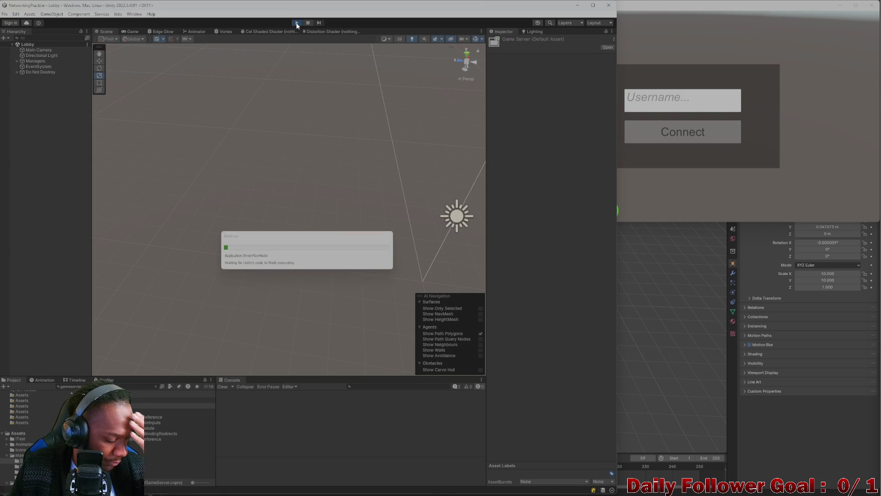
pyautogui.click(288, 191)
pyautogui.write('Dt')
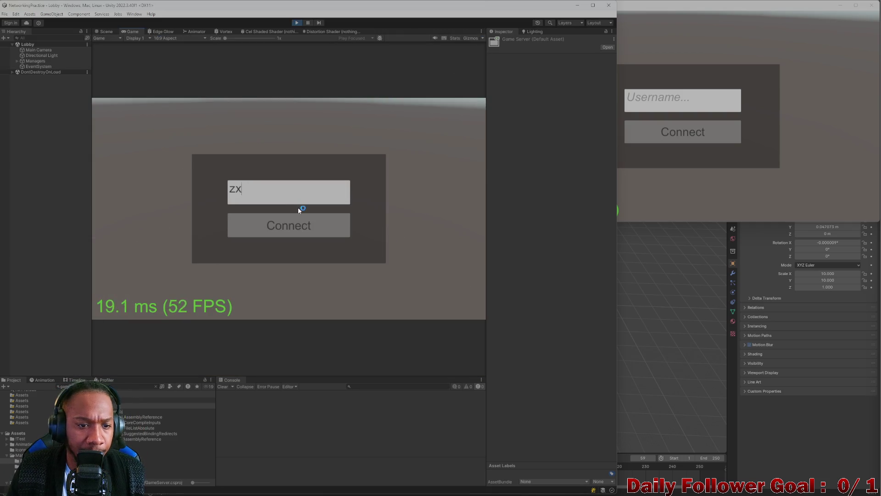
pyautogui.click(287, 225)
pyautogui.click(639, 96)
pyautogui.write('asdf')
pyautogui.click(666, 140)
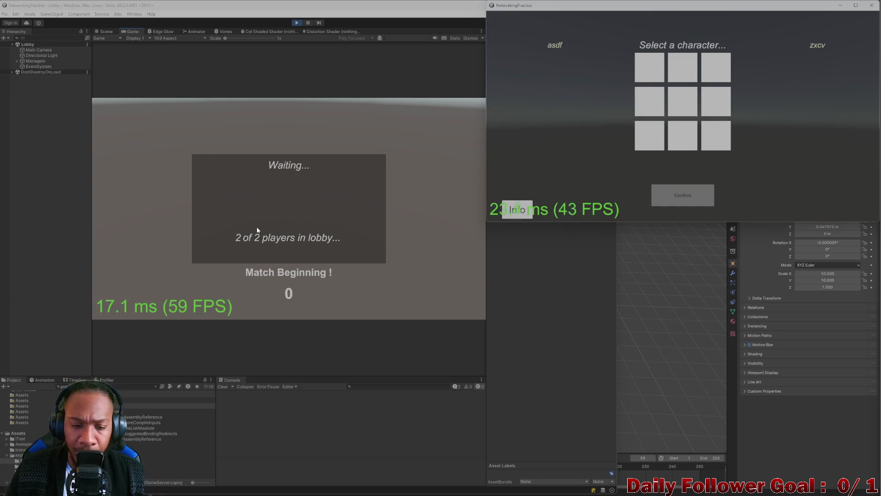
# Confirm The Brawn for the editor player and The Speedster for the build player
pyautogui.click(285, 163)
pyautogui.click(310, 291)
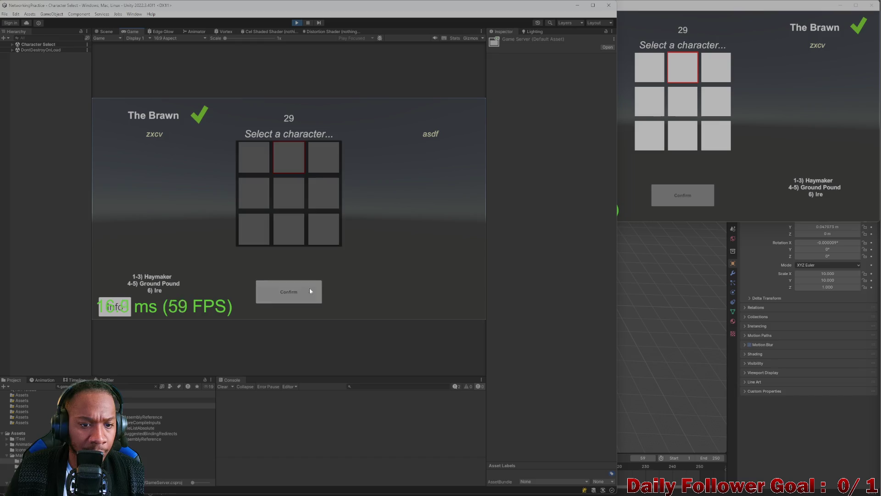
pyautogui.click(649, 68)
pyautogui.click(681, 197)
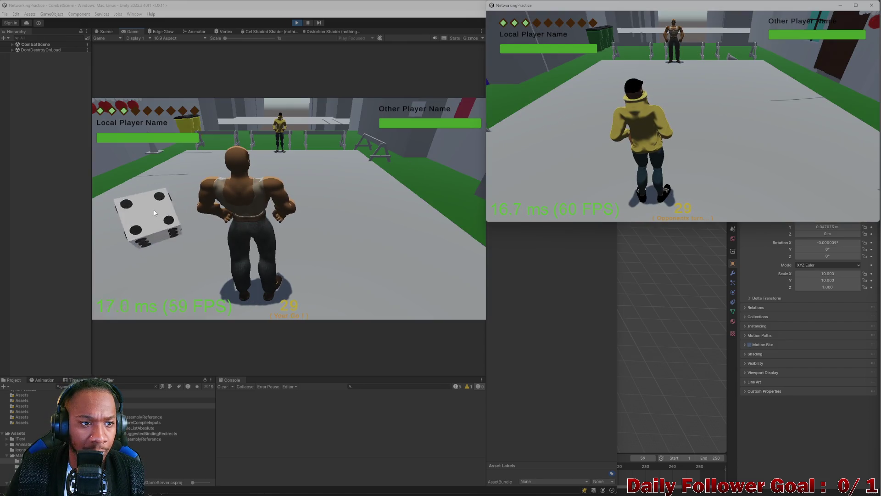
# Roll the die, walk The Brawn several tiles right, and end the editor player's turn
pyautogui.click(153, 210)
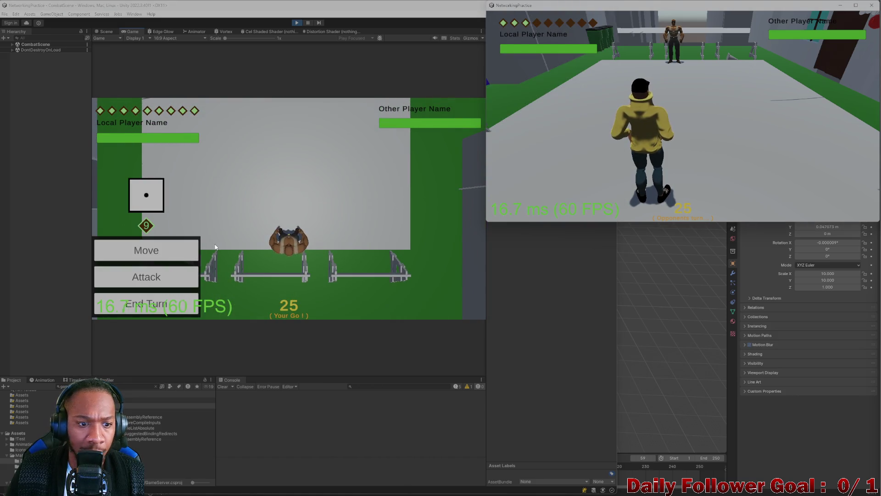
pyautogui.click(150, 254)
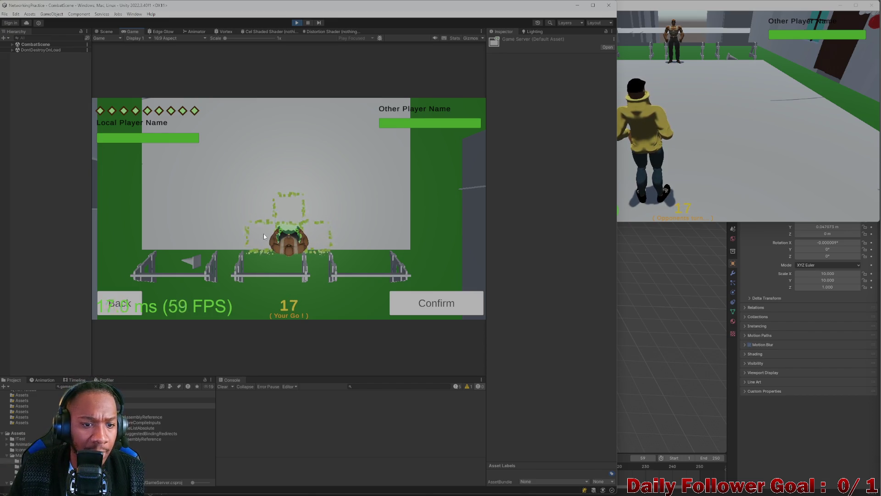
pyautogui.press('d')
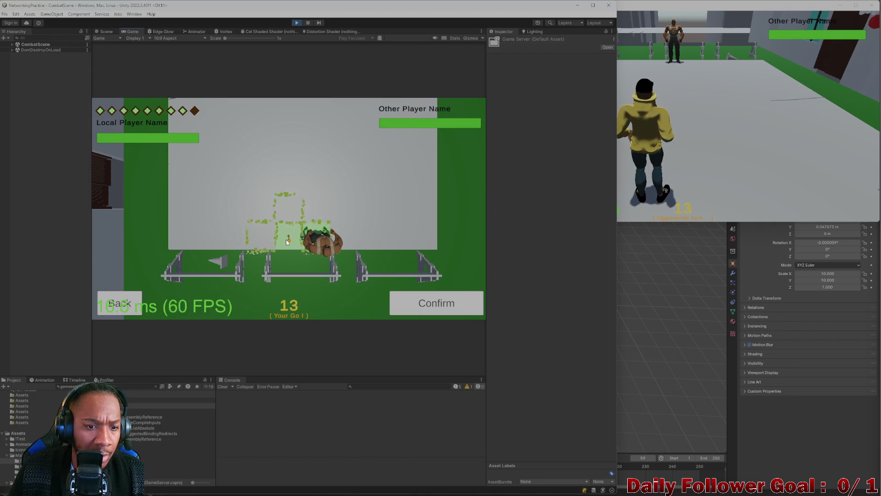
pyautogui.press('d')
pyautogui.press('d')
pyautogui.press('d')
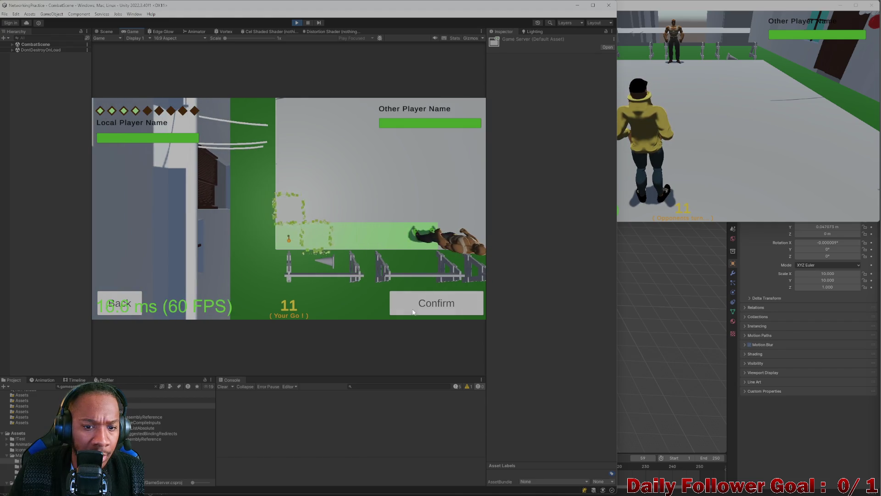
pyautogui.click(413, 312)
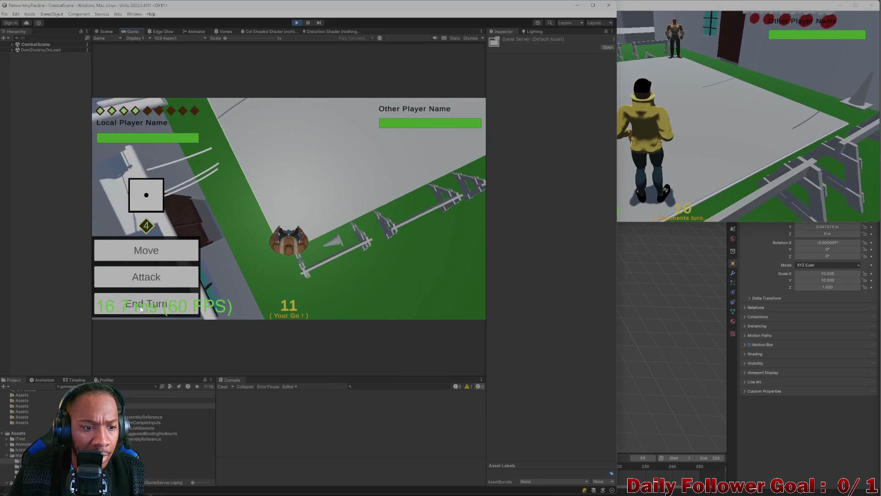
pyautogui.click(141, 306)
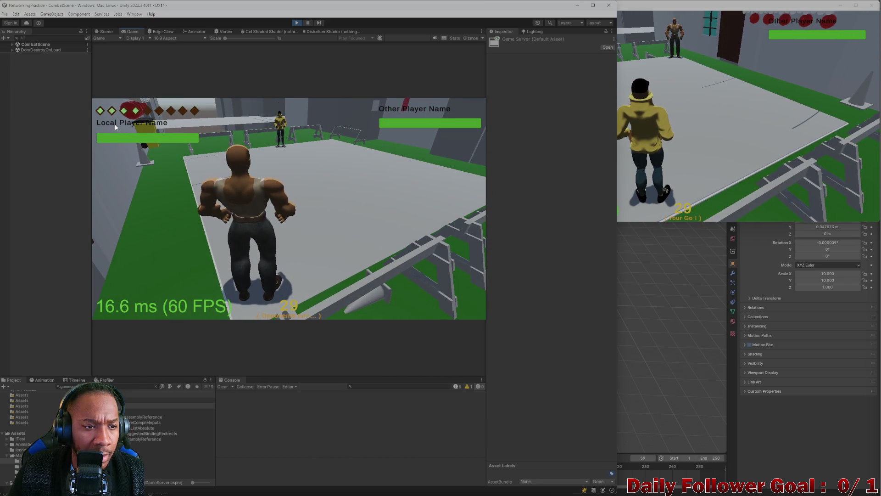
# Move The Speedster twice in the build, end its turn, and return to the editor's game
pyautogui.click(744, 144)
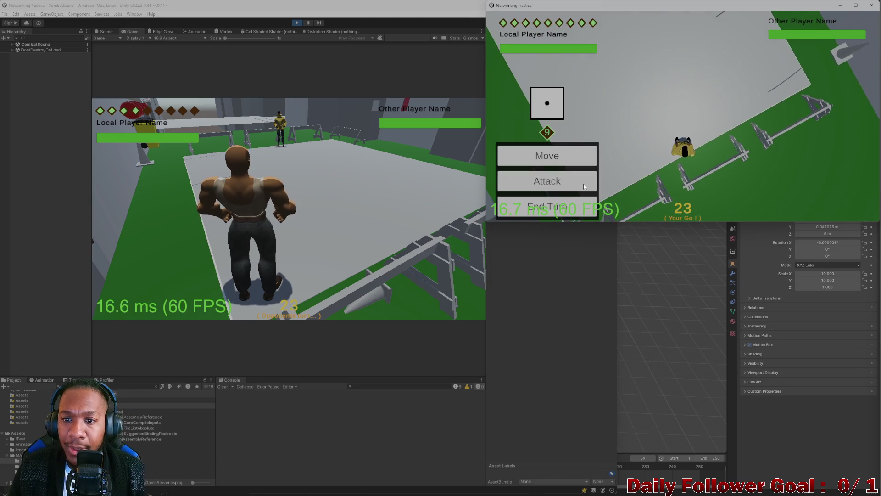
pyautogui.click(564, 158)
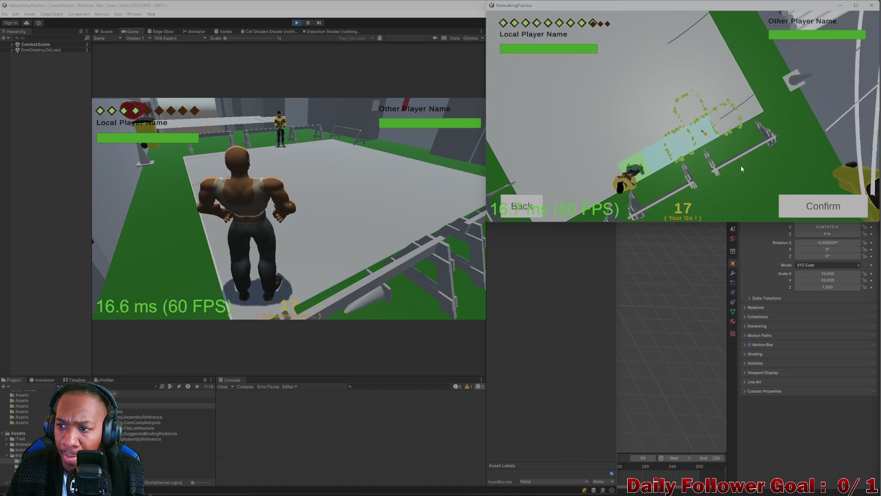
pyautogui.click(754, 177)
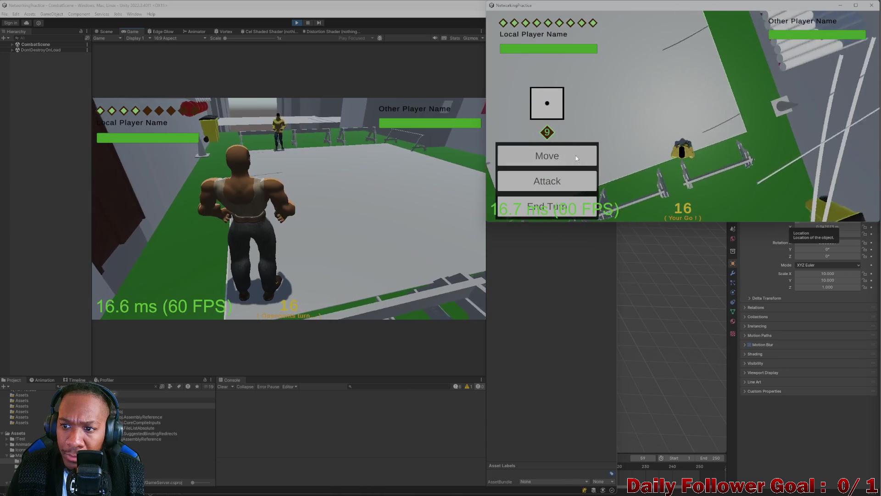
pyautogui.click(575, 156)
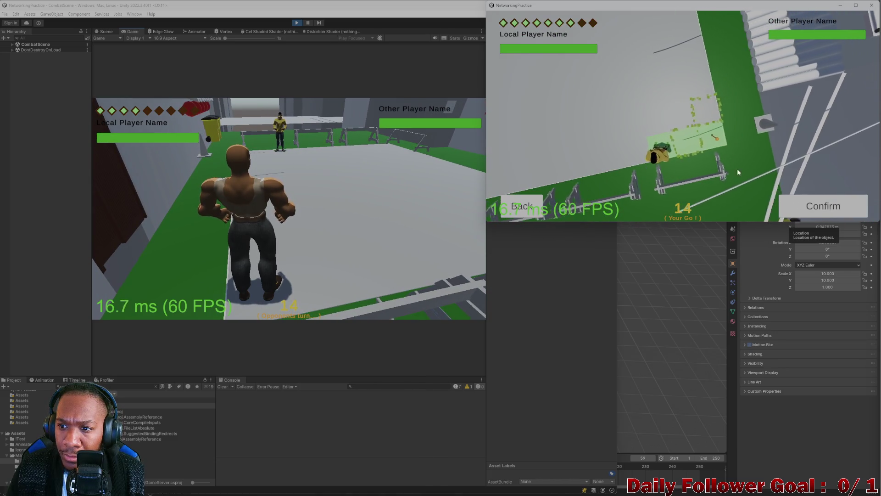
pyautogui.click(828, 211)
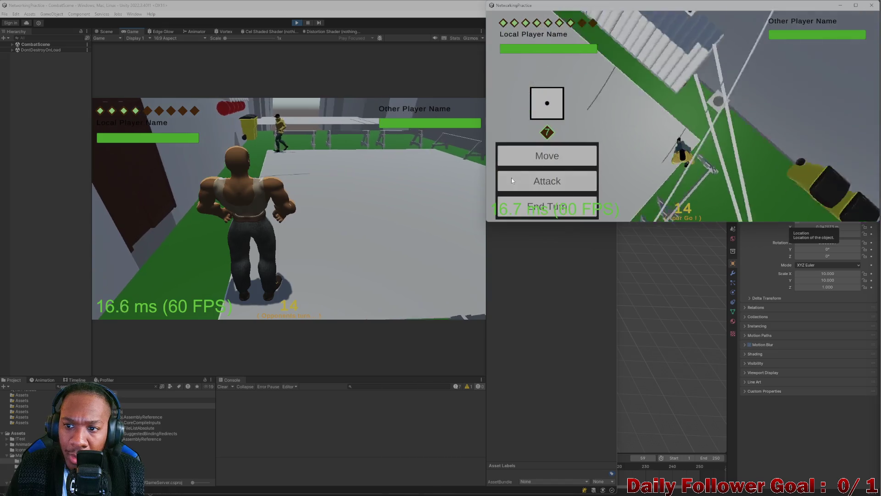
pyautogui.click(546, 207)
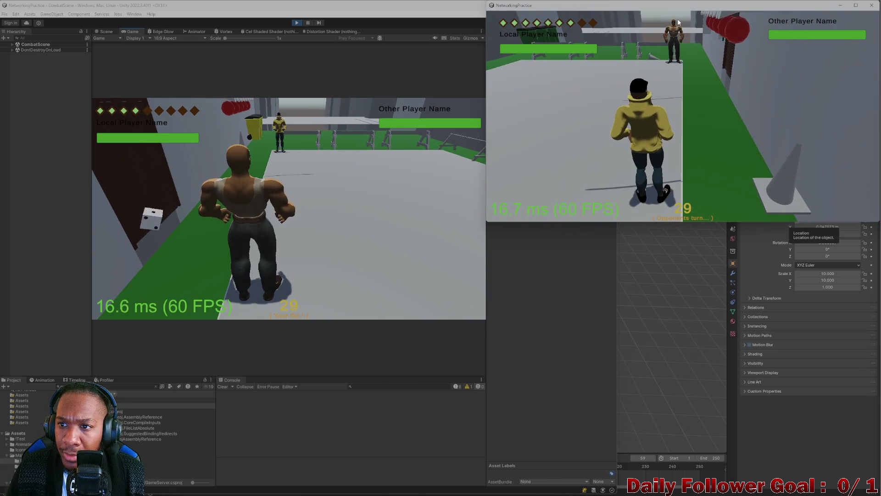
pyautogui.click(145, 215)
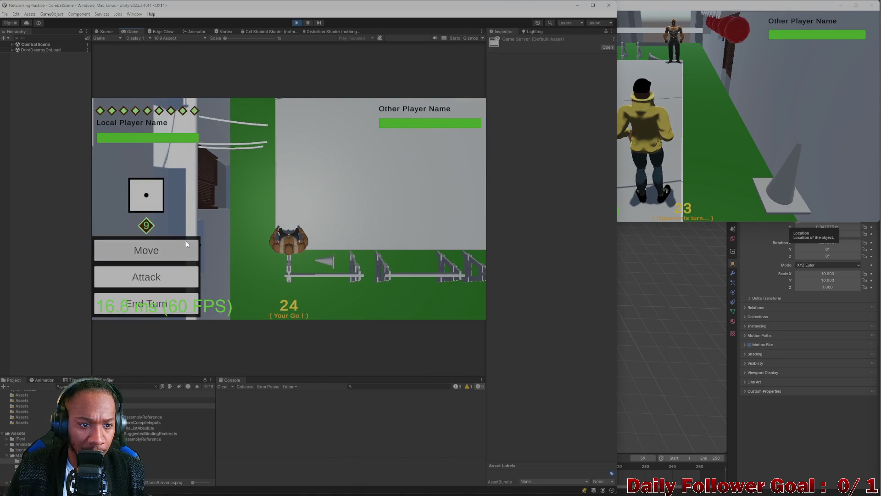
# Move the editor player forward along a planned path and end its turn
pyautogui.click(186, 243)
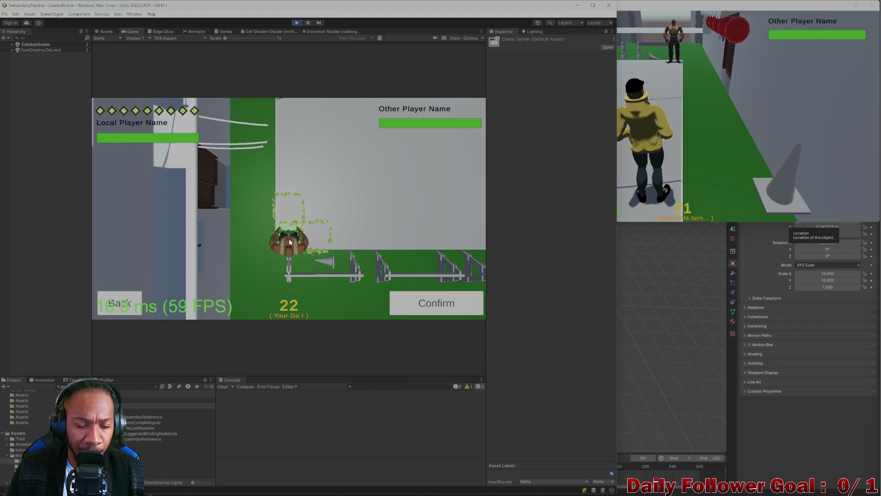
pyautogui.click(288, 159)
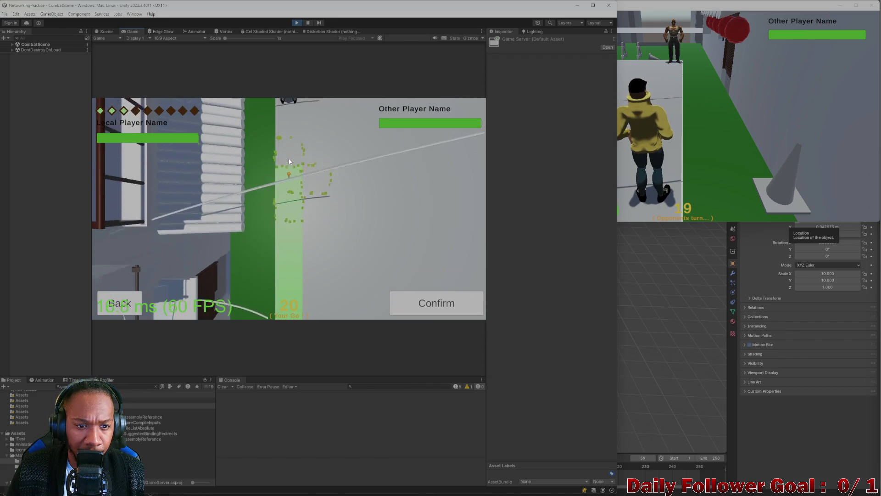
pyautogui.click(454, 304)
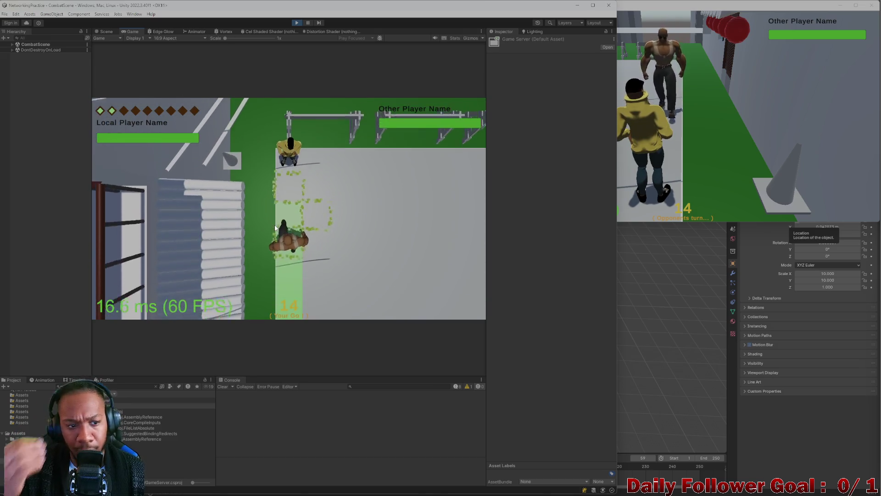
pyautogui.click(185, 305)
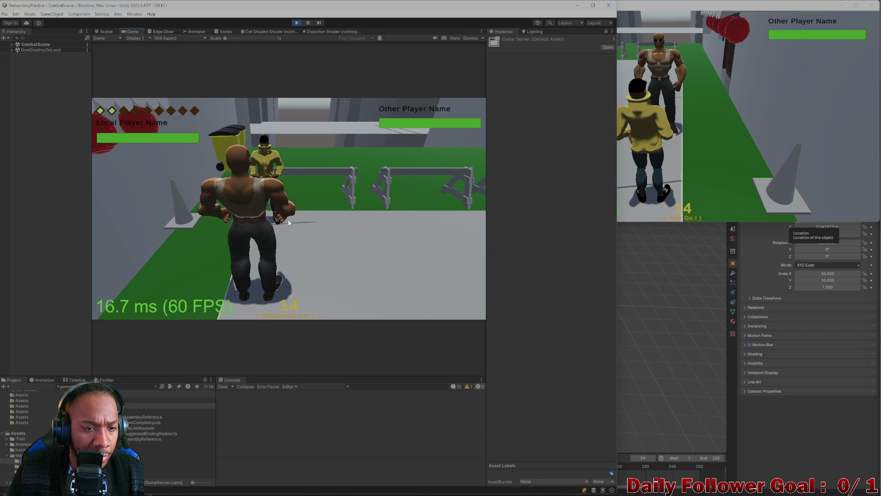
# In the standalone build, cancel the planned move and end the build player's turn
pyautogui.hotkey('alt', 'Tab')
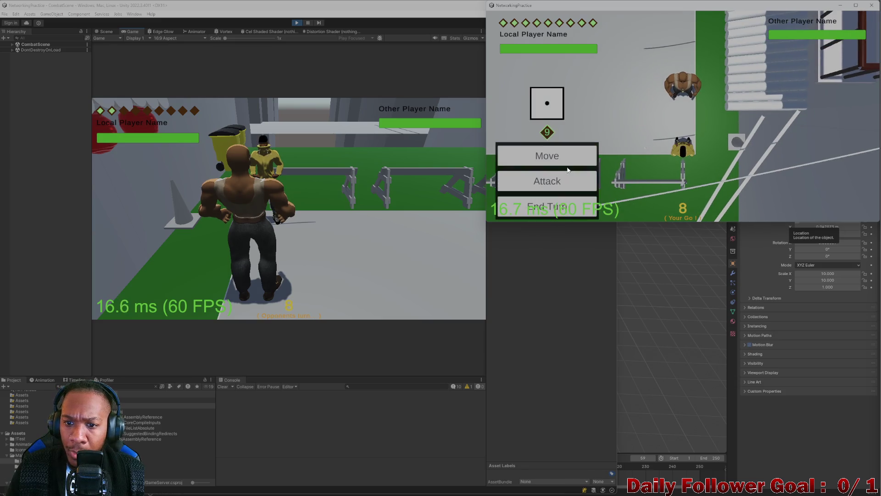
pyautogui.click(570, 161)
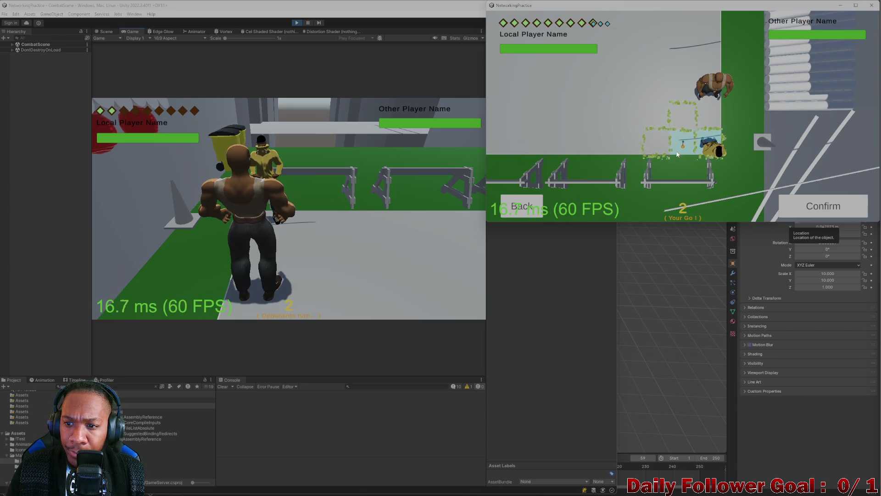
pyautogui.click(532, 202)
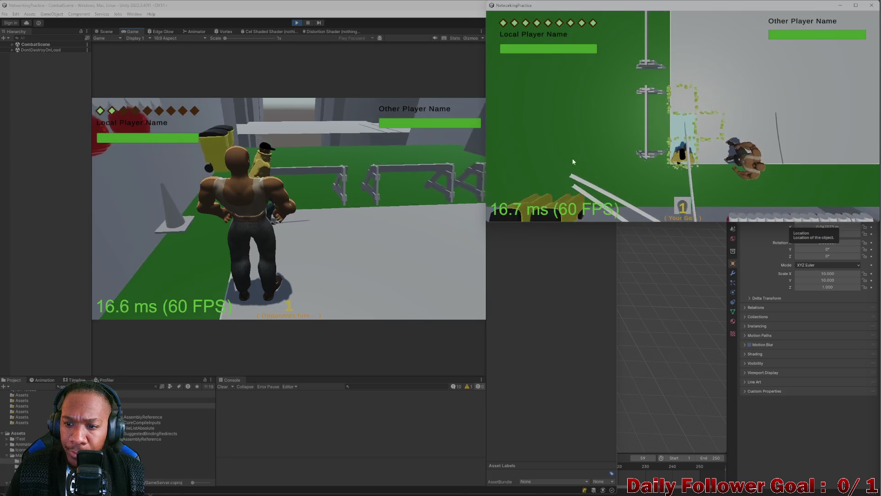
pyautogui.click(548, 207)
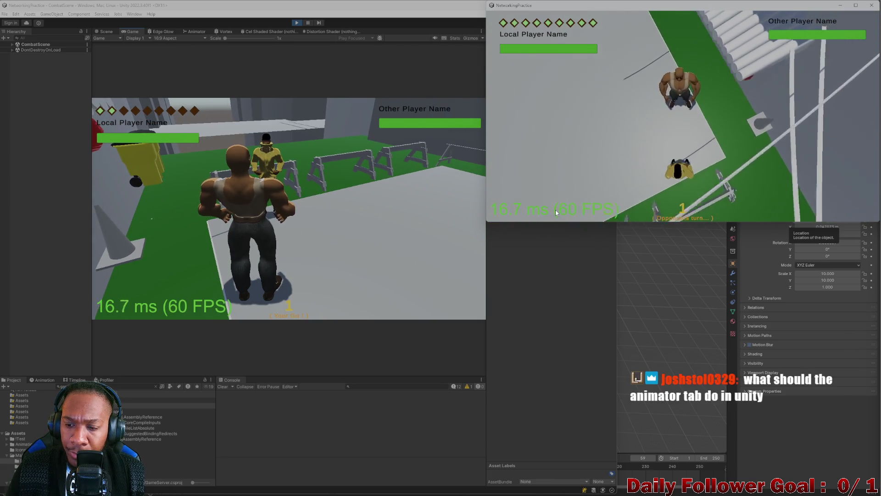
pyautogui.click(167, 167)
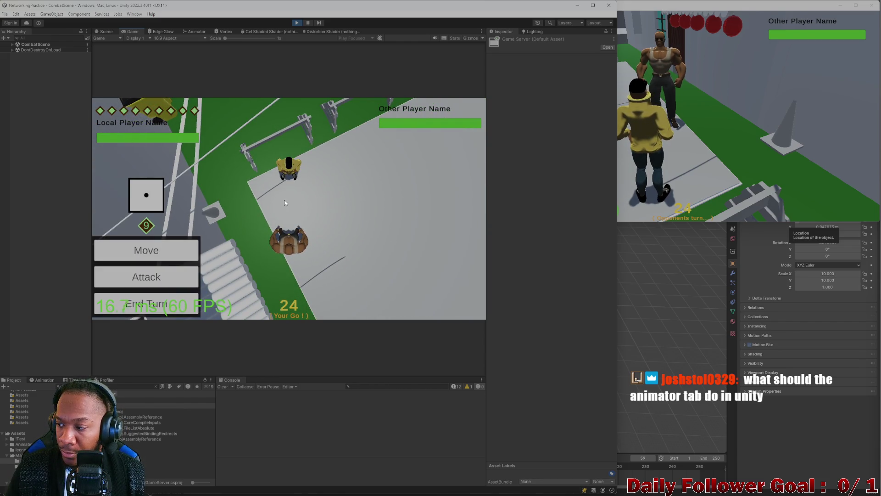
# Walk the editor player along another confirmed path and end its turn
pyautogui.click(165, 275)
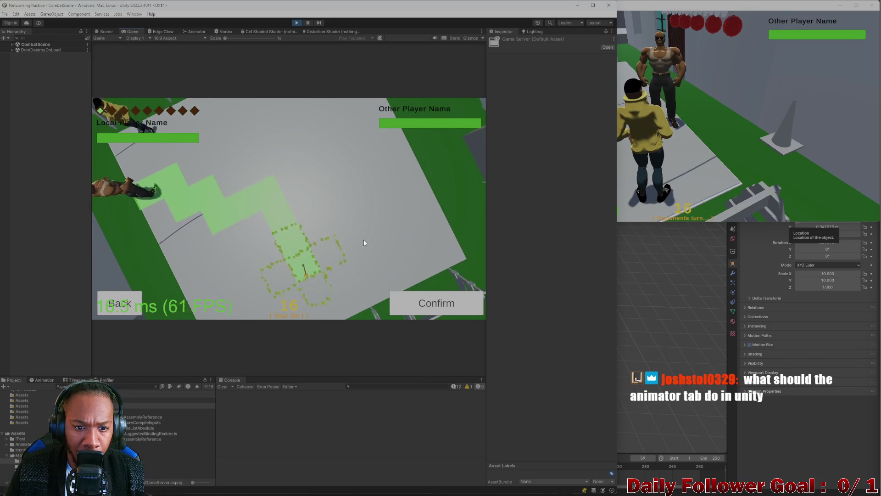
pyautogui.click(461, 301)
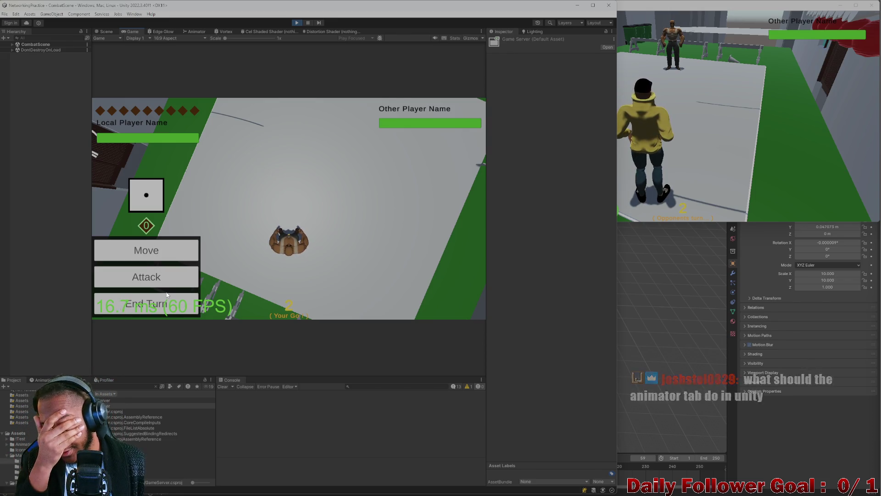
pyautogui.click(131, 306)
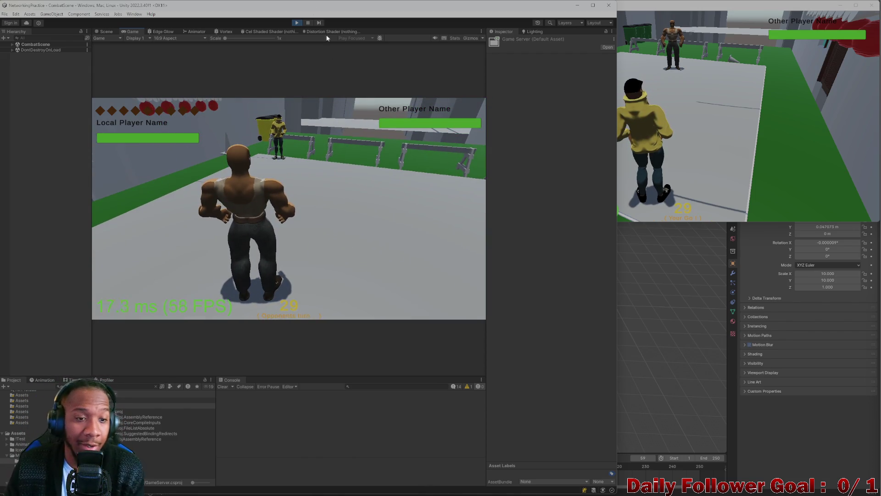
# Move the build player twice along planned paths, end its turn, then open the Animator view
pyautogui.click(703, 148)
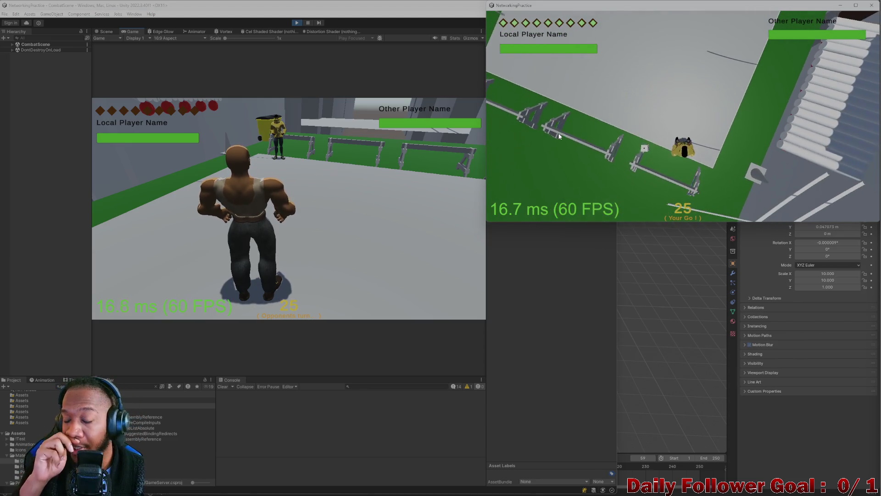
pyautogui.click(560, 161)
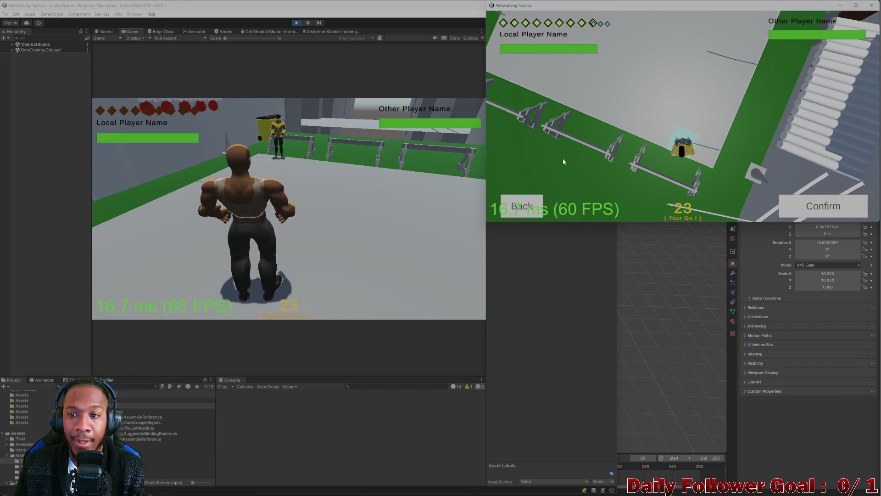
pyautogui.press('Down')
pyautogui.press('Down')
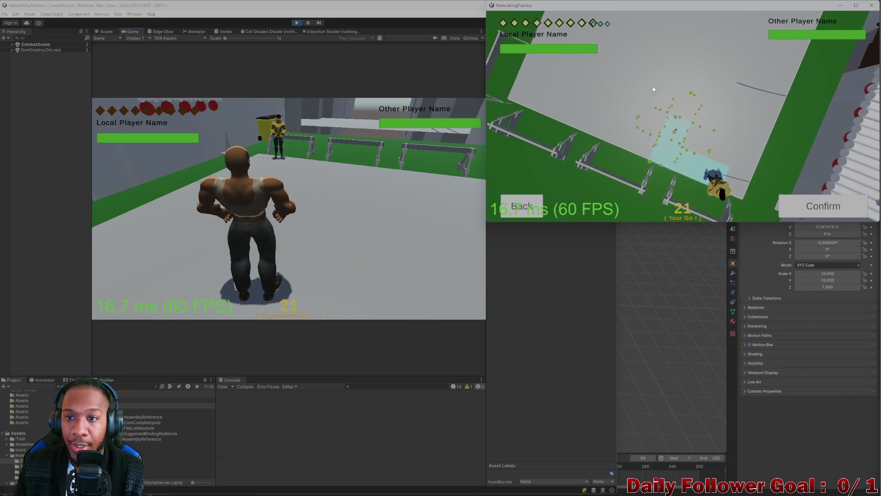
pyautogui.moveTo(487, 222)
pyautogui.mouseDown()
pyautogui.moveTo(490, 240)
pyautogui.moveTo(492, 232)
pyautogui.mouseUp()
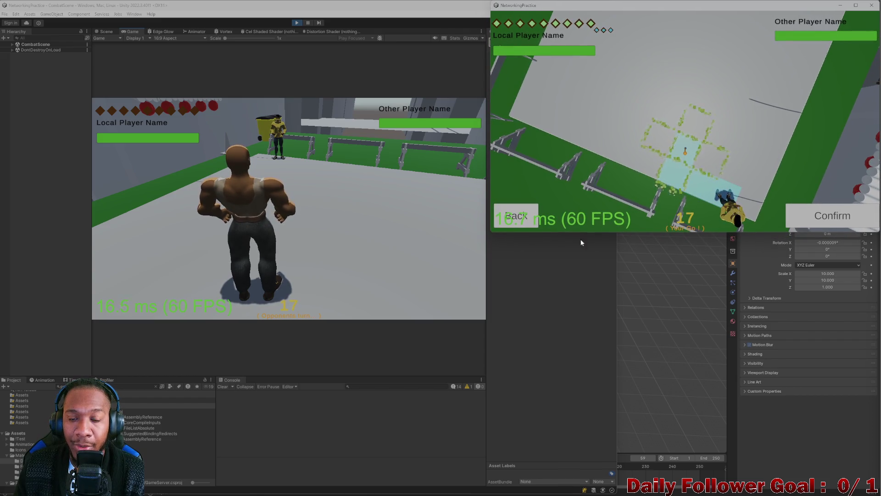
pyautogui.click(867, 221)
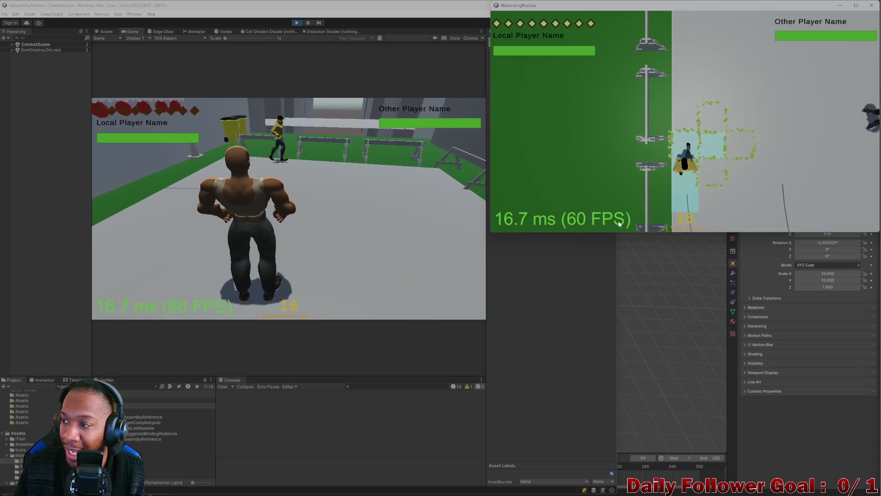
pyautogui.click(562, 173)
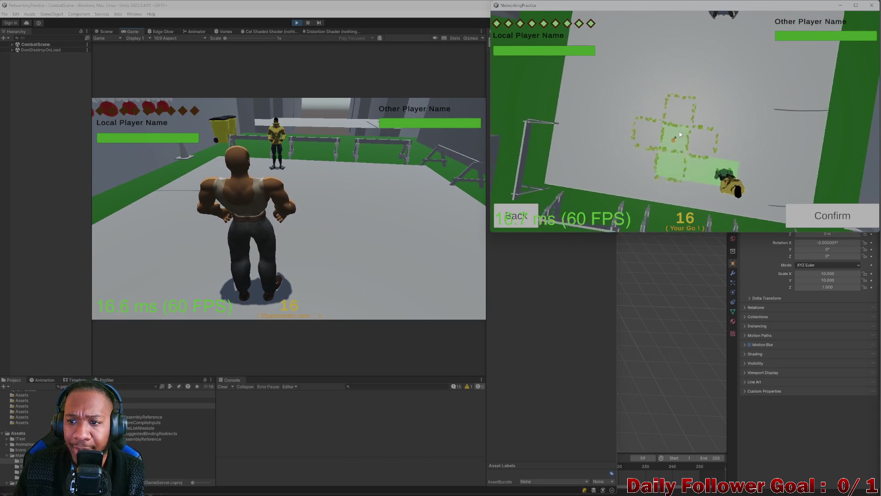
pyautogui.click(808, 216)
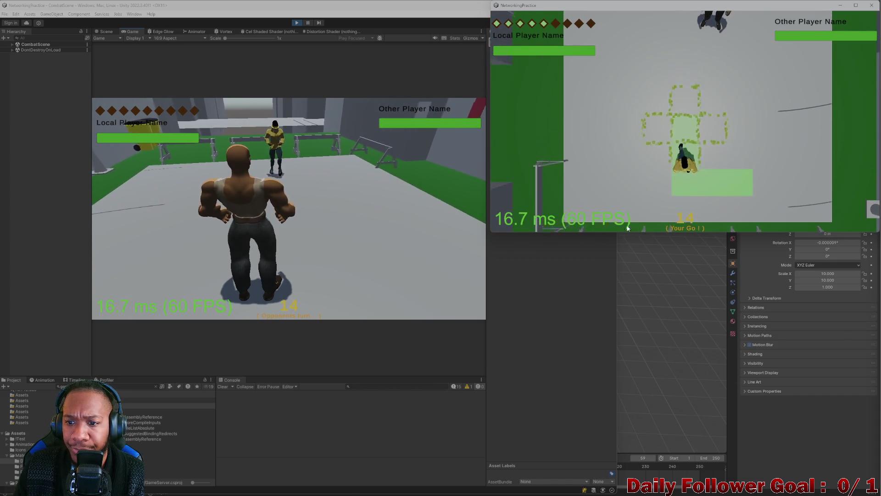
pyautogui.click(557, 214)
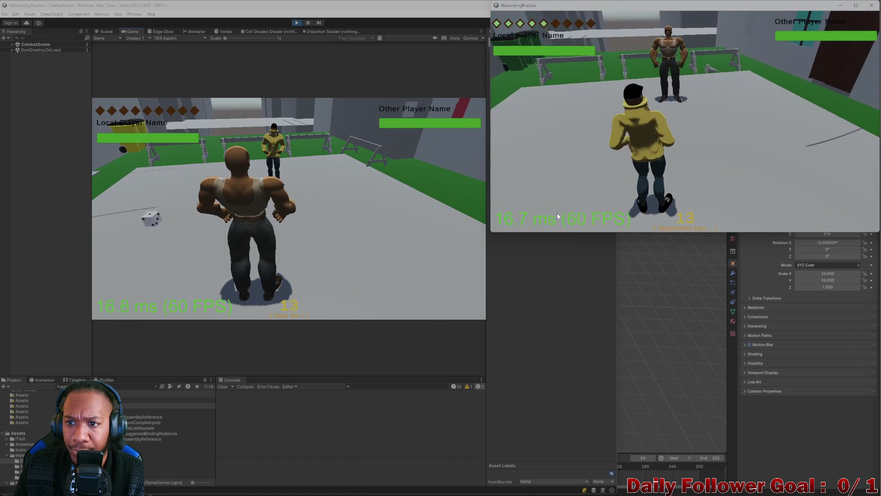
pyautogui.click(314, 174)
pyautogui.click(188, 31)
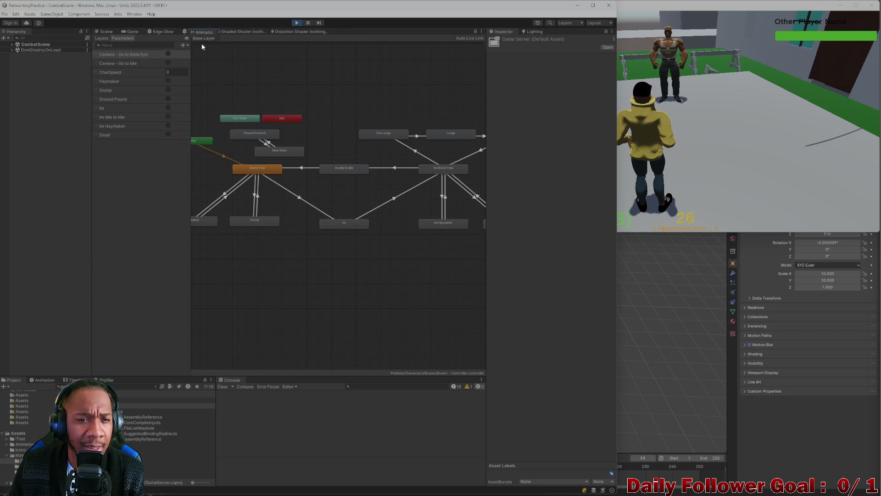
# Undock the Animator into a large floating window on the right, then switch to the Scene view
pyautogui.moveTo(192, 32)
pyautogui.mouseDown()
pyautogui.moveTo(263, 122)
pyautogui.moveTo(385, 189)
pyautogui.moveTo(411, 188)
pyautogui.mouseUp()
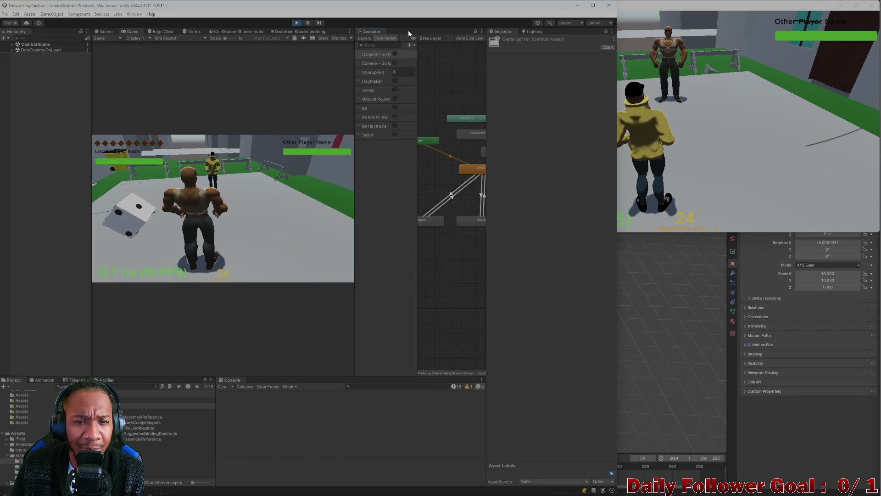
pyautogui.moveTo(368, 37); pyautogui.dragTo(313, 122)
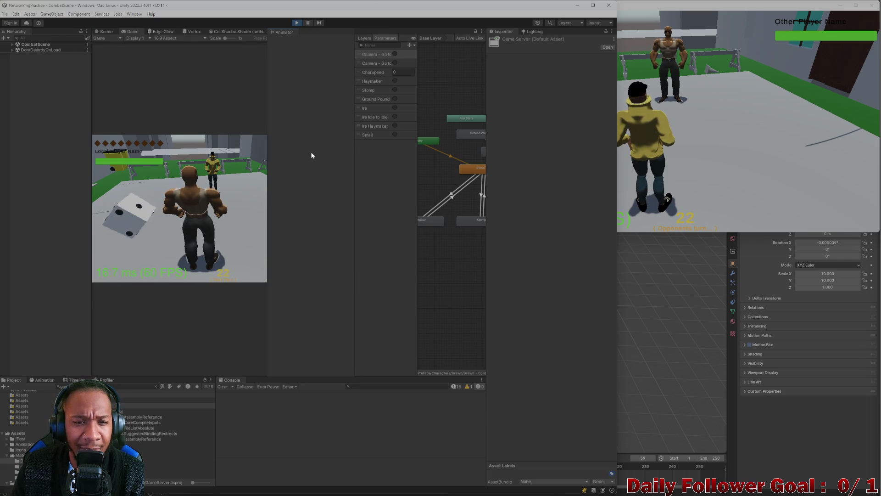
pyautogui.moveTo(311, 155)
pyautogui.mouseDown()
pyautogui.moveTo(501, 281)
pyautogui.moveTo(668, 91)
pyautogui.moveTo(697, 135)
pyautogui.mouseUp()
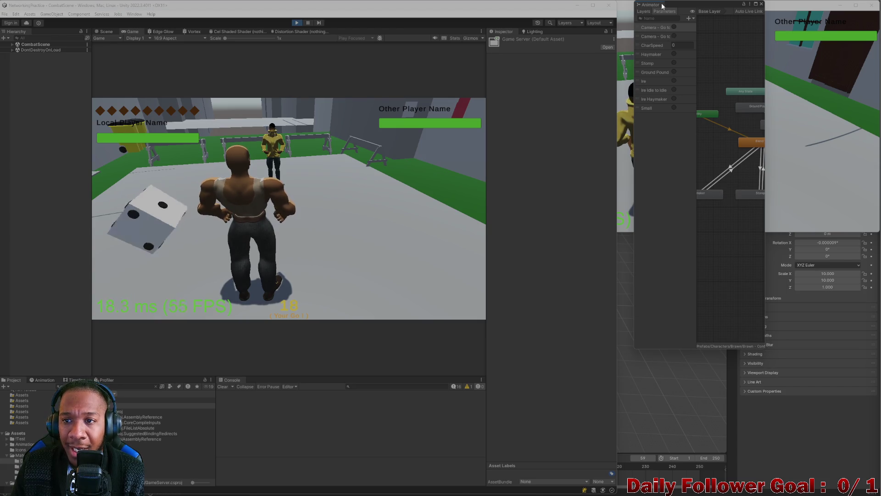
pyautogui.moveTo(662, 6); pyautogui.dragTo(515, 8)
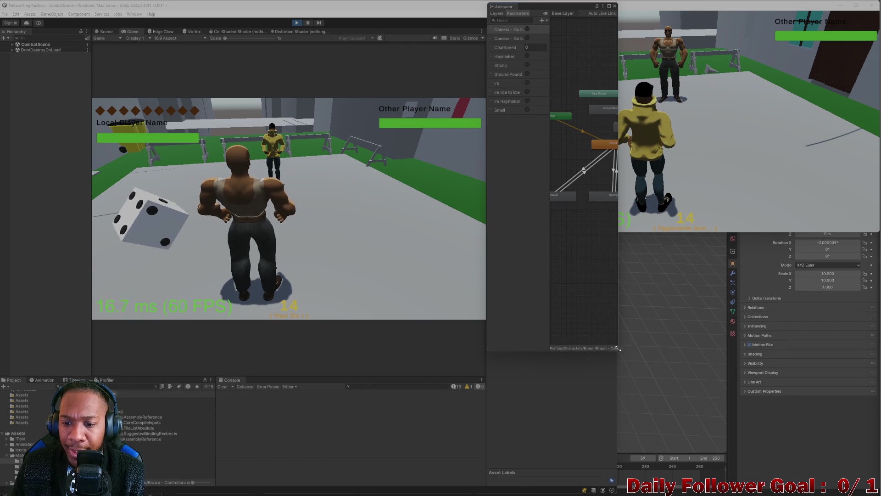
pyautogui.moveTo(618, 349)
pyautogui.mouseDown()
pyautogui.moveTo(730, 367)
pyautogui.moveTo(873, 427)
pyautogui.mouseUp()
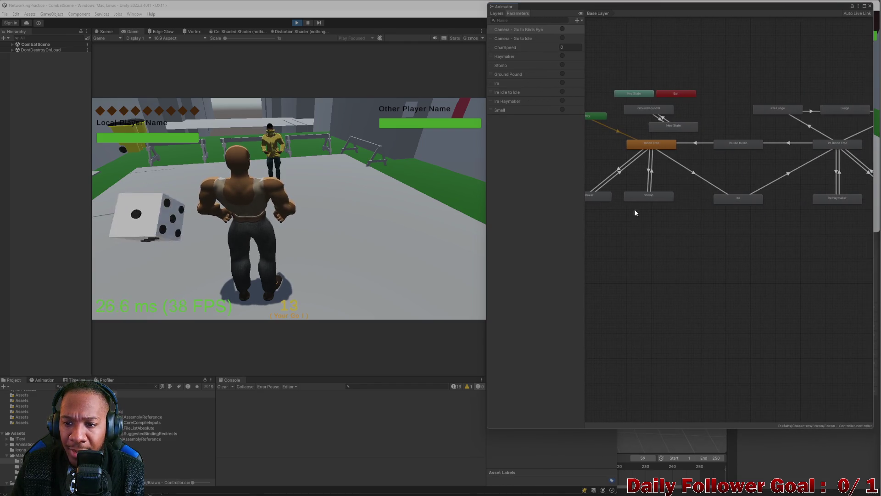
pyautogui.click(104, 30)
# Select Animator - Parent and frame and orbit the Scene view around the Brawn character
pyautogui.click(103, 30)
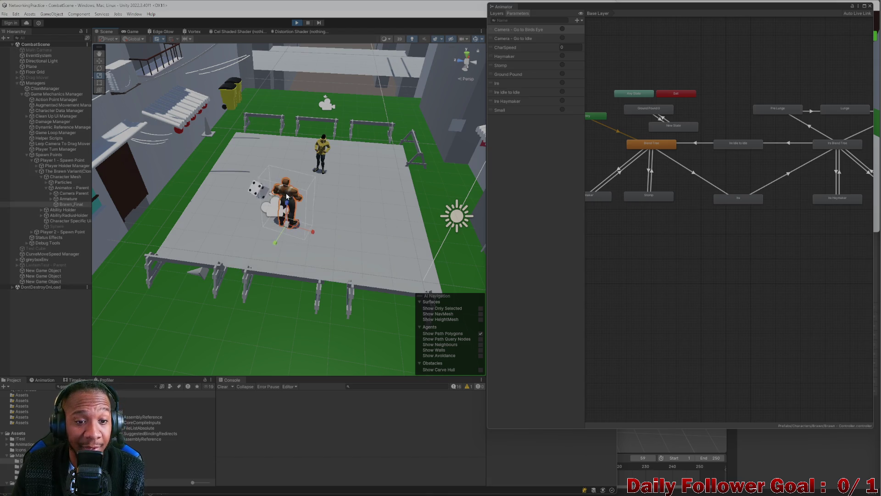
pyautogui.click(65, 188)
pyautogui.scroll(-2, 595, 142)
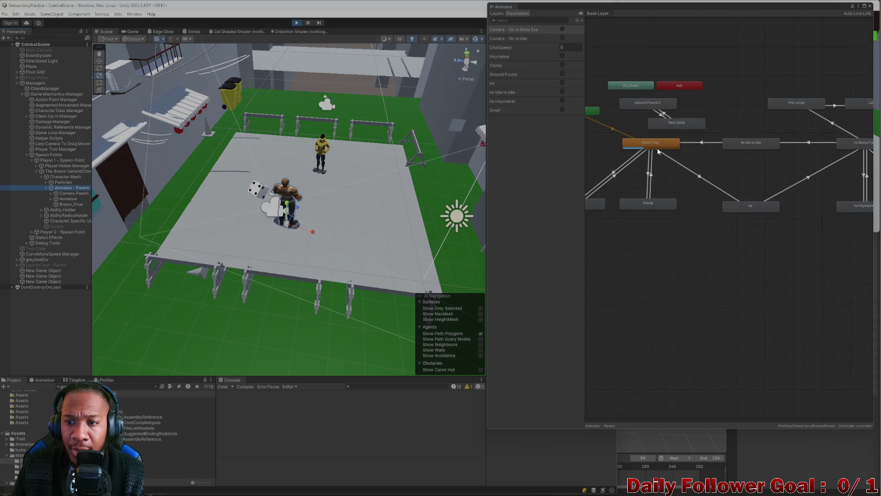
pyautogui.scroll(3, 306, 199)
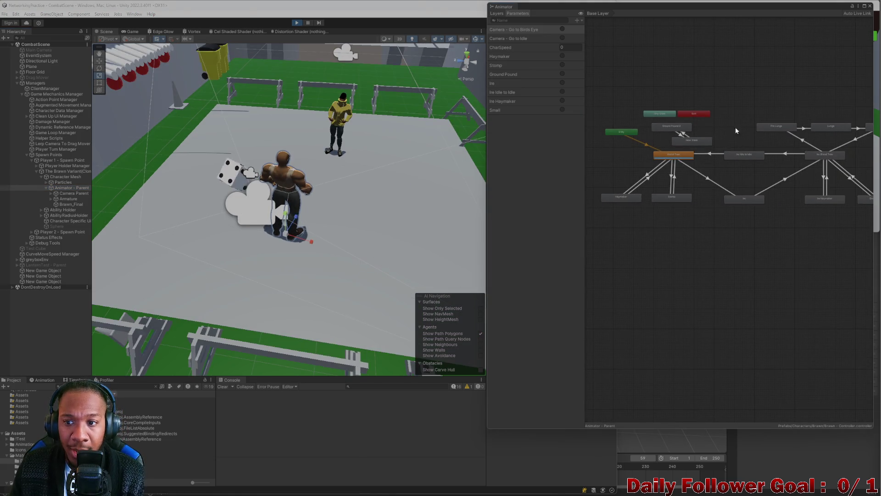
pyautogui.scroll(3, 280, 201)
pyautogui.scroll(-3, 280, 202)
pyautogui.moveTo(280, 202); pyautogui.dragTo(374, 181)
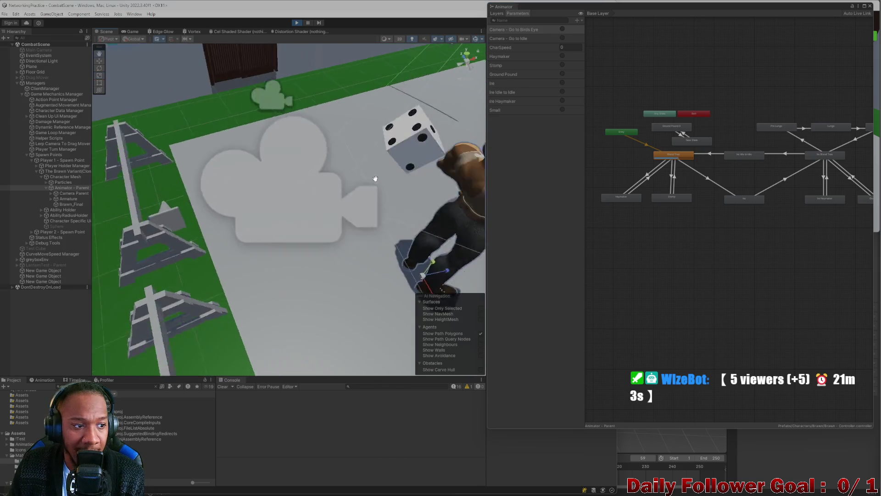
pyautogui.scroll(4, 279, 201)
pyautogui.press('f')
pyautogui.moveTo(248, 191)
pyautogui.mouseDown()
pyautogui.moveTo(297, 185)
pyautogui.moveTo(248, 190)
pyautogui.moveTo(303, 198)
pyautogui.moveTo(268, 199)
pyautogui.mouseUp()
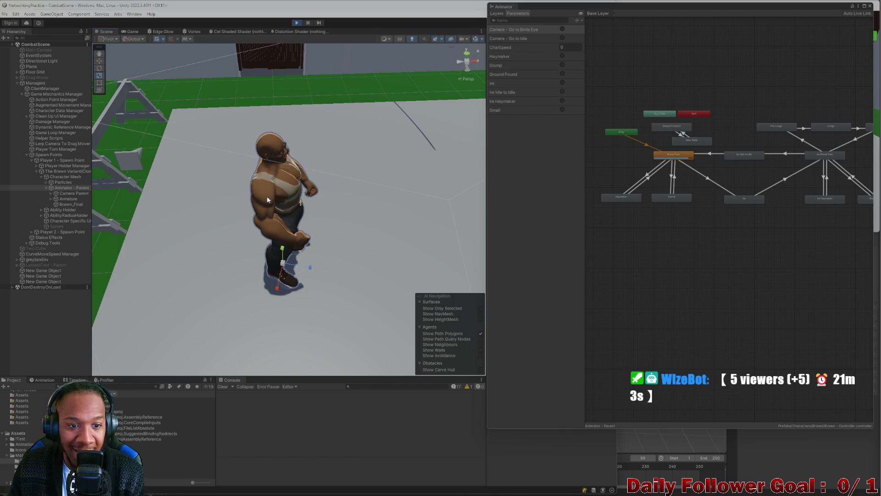
# Inspect the Idle/Walk Blend Tree, return to Base Layer, select the Plane, and show the Game view
pyautogui.doubleClick(678, 158)
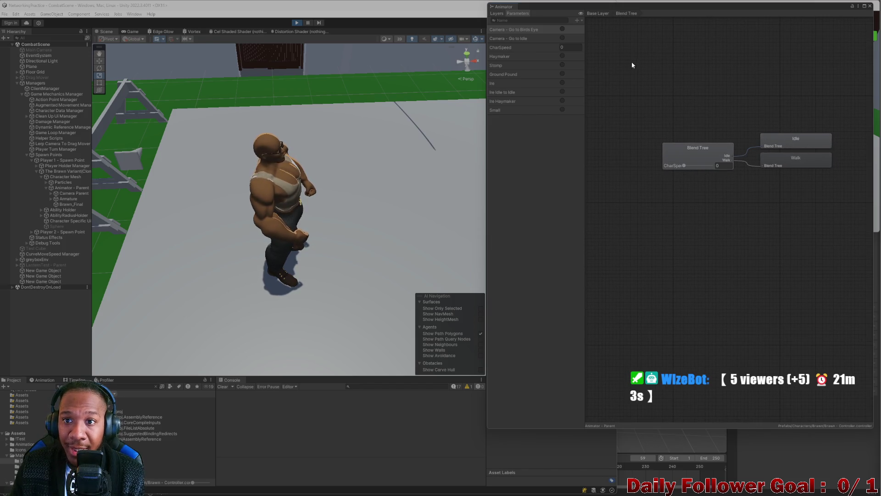
pyautogui.click(603, 16)
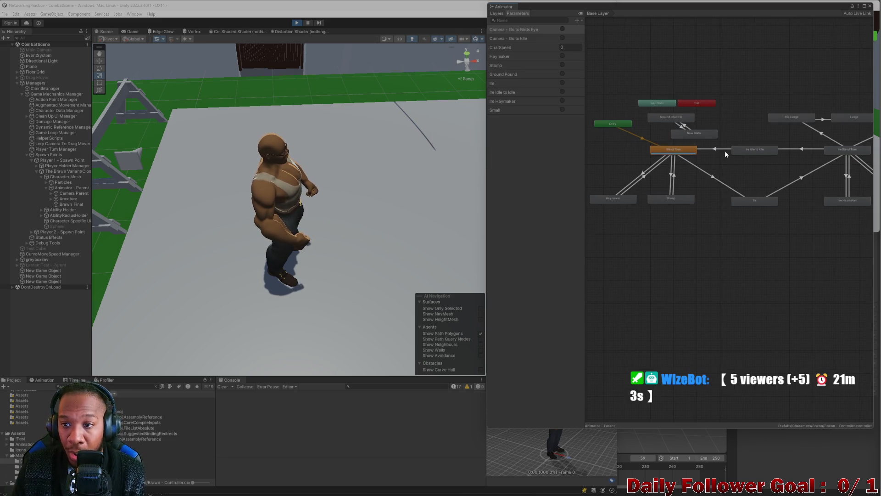
pyautogui.moveTo(725, 150)
pyautogui.mouseDown()
pyautogui.moveTo(700, 158)
pyautogui.moveTo(726, 189)
pyautogui.mouseUp()
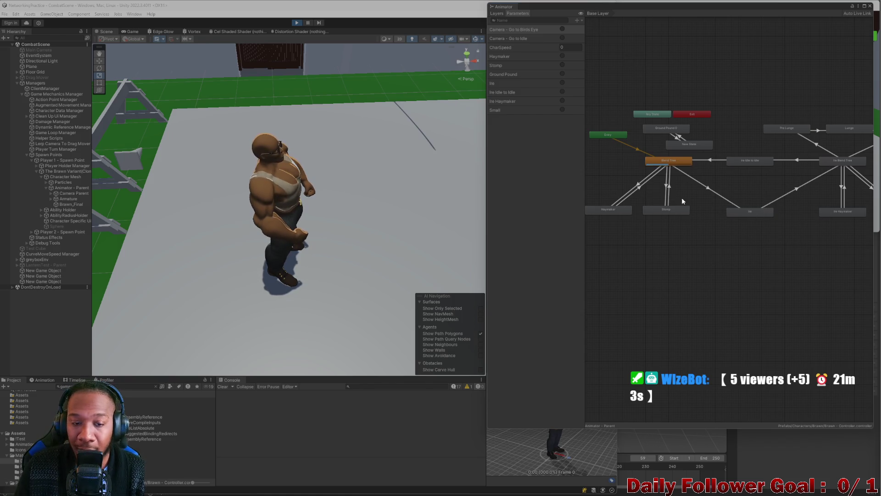
pyautogui.click(434, 171)
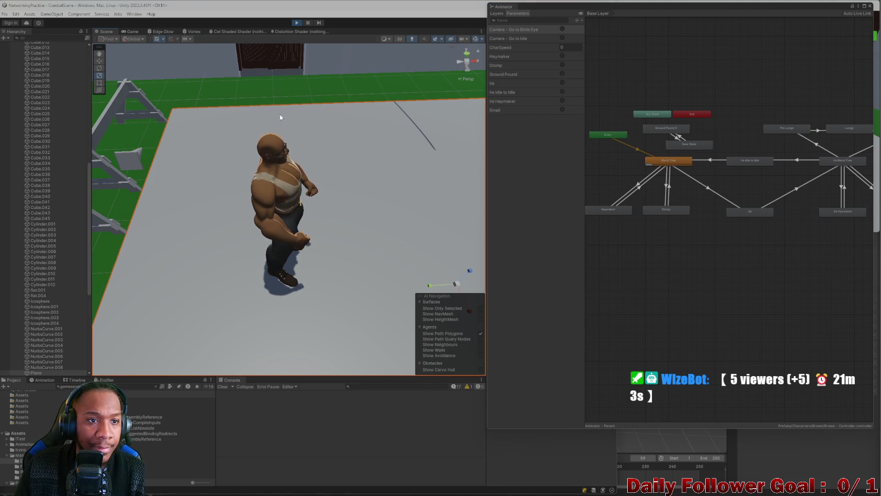
pyautogui.click(138, 31)
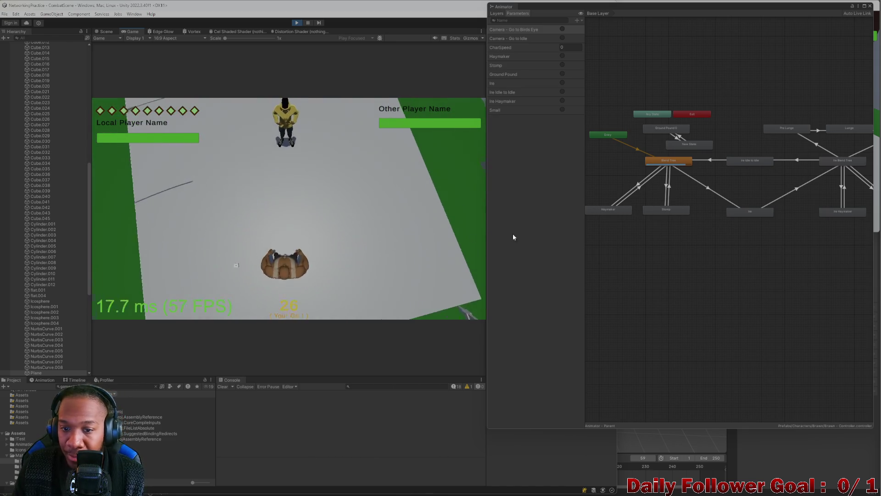
# Move The Brawn forward and hit the Speedster with Haymaker for 15 damage
pyautogui.click(145, 278)
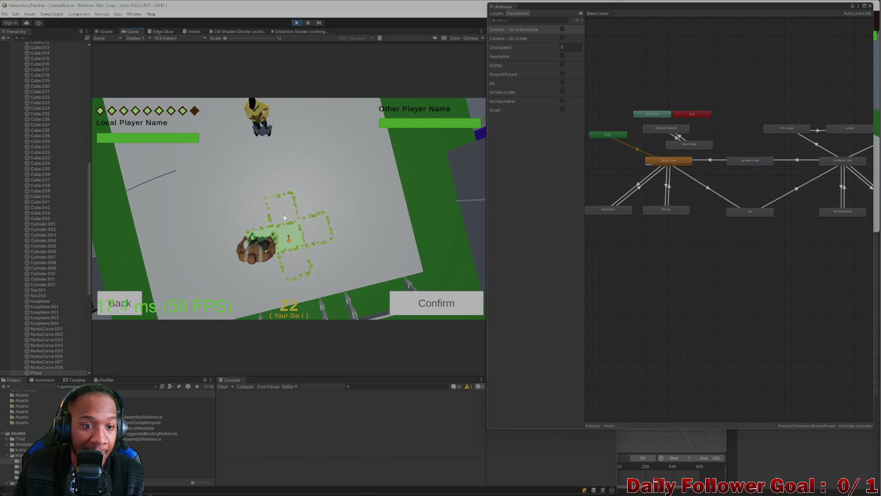
pyautogui.click(436, 311)
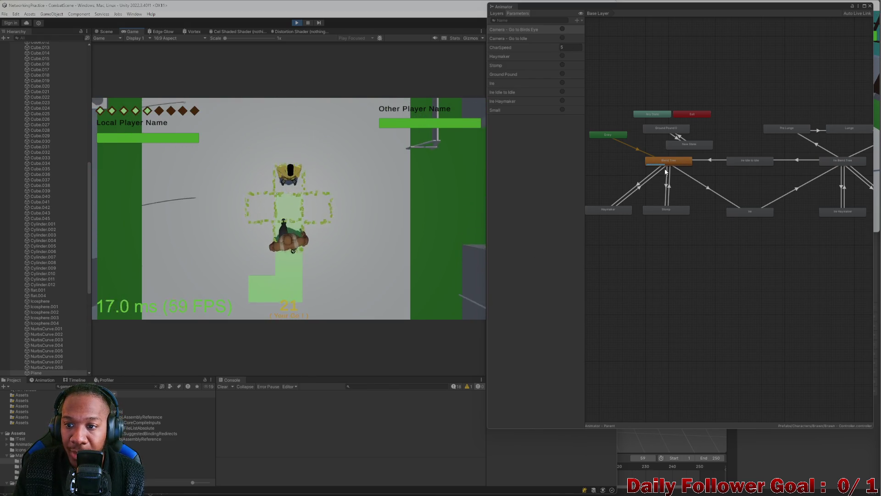
pyautogui.click(163, 281)
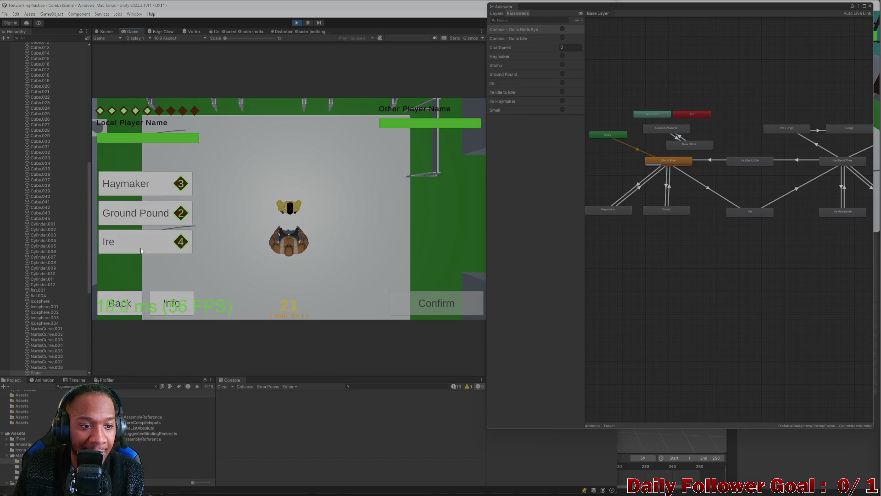
pyautogui.click(145, 183)
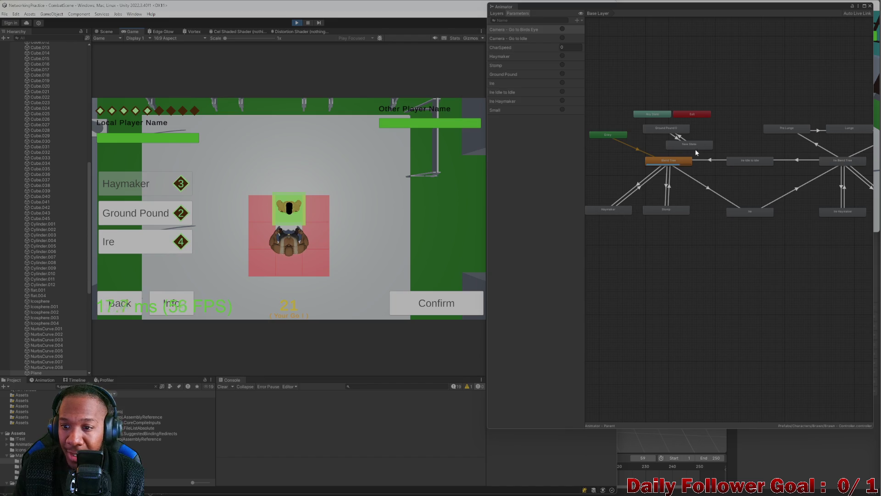
pyautogui.click(445, 300)
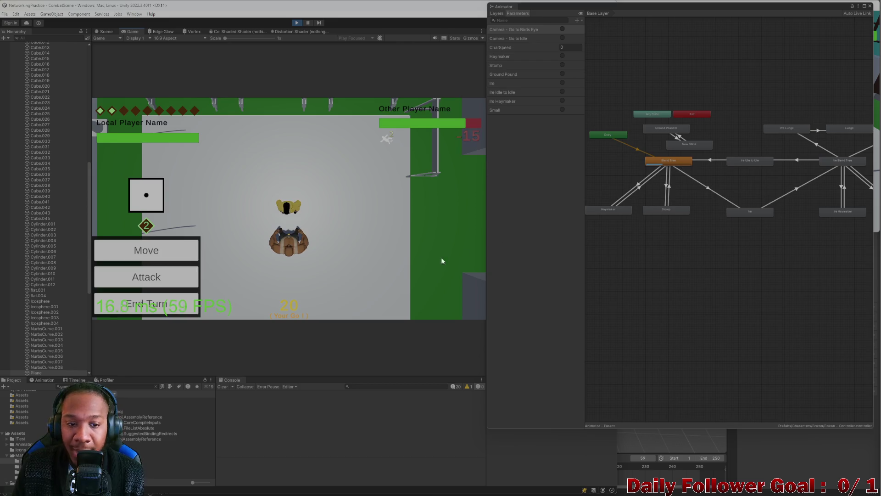
# Land a Ground Pound on the Speedster and dock the Animator window as a tab
pyautogui.click(158, 277)
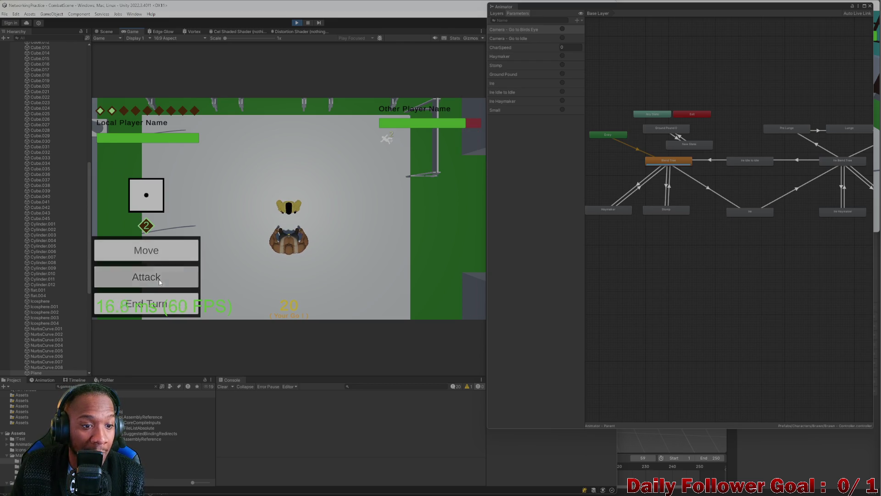
pyautogui.click(137, 213)
pyautogui.click(445, 302)
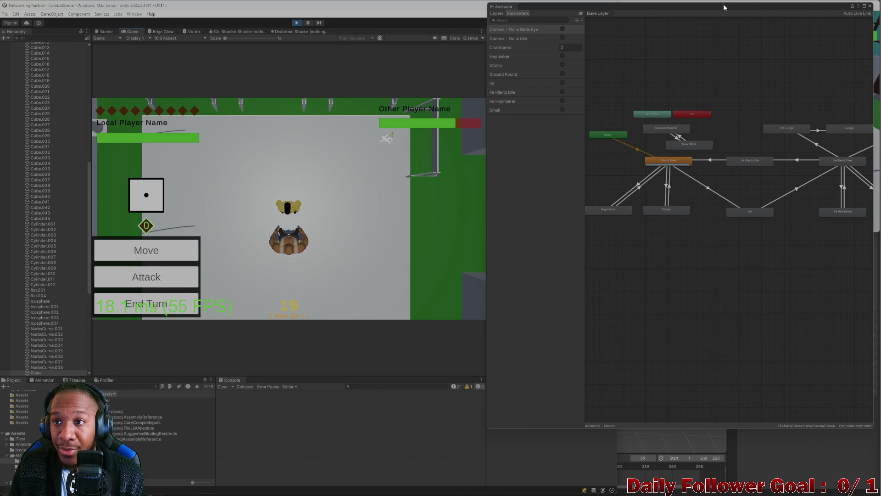
pyautogui.moveTo(499, 14); pyautogui.dragTo(499, 12)
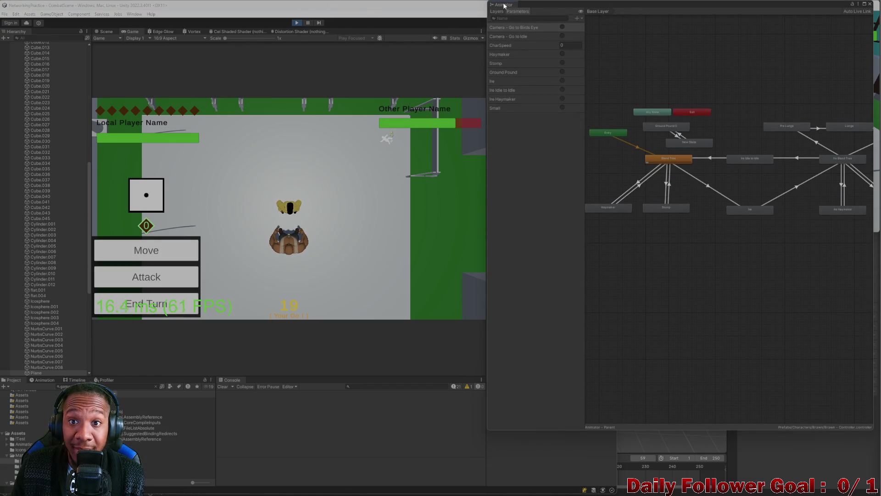
pyautogui.click(461, 34)
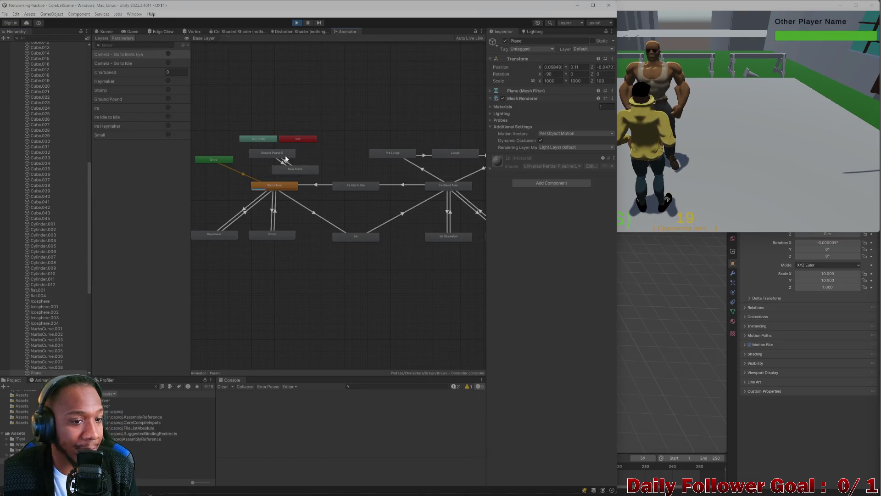
# End the turns of both the editor player and the standalone client, returning to the editor
pyautogui.click(106, 31)
pyautogui.click(677, 123)
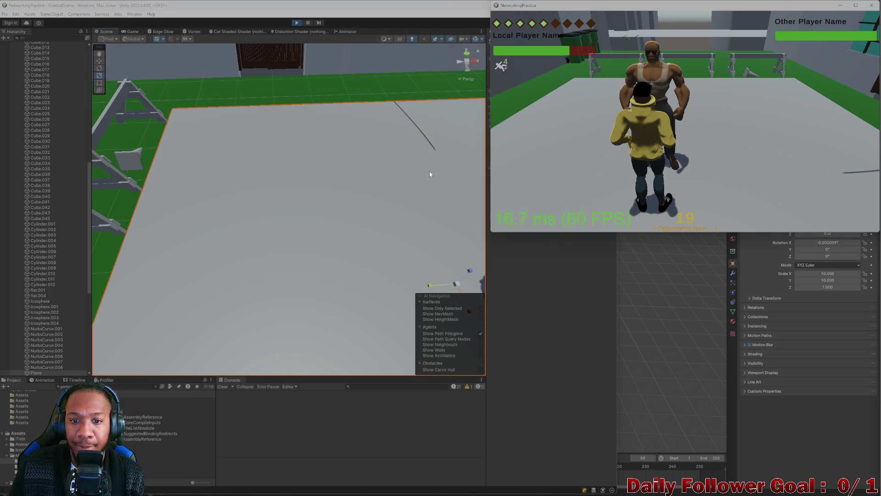
pyautogui.click(132, 32)
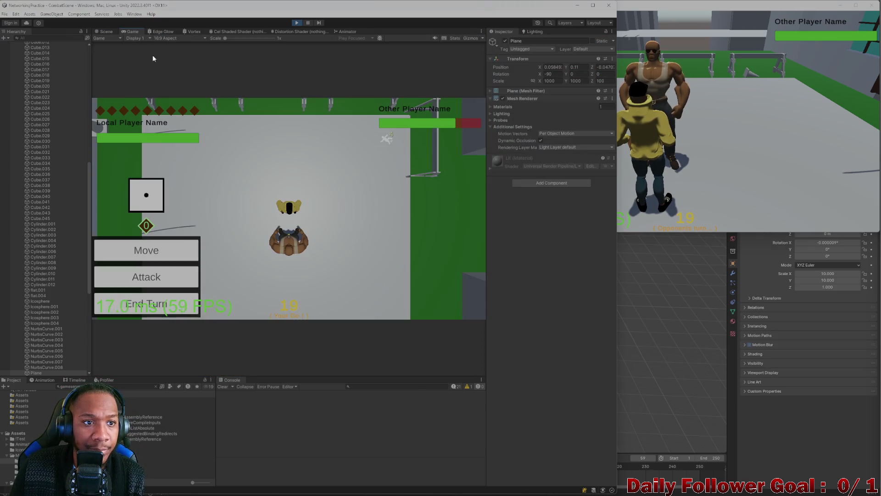
pyautogui.click(152, 302)
pyautogui.click(657, 138)
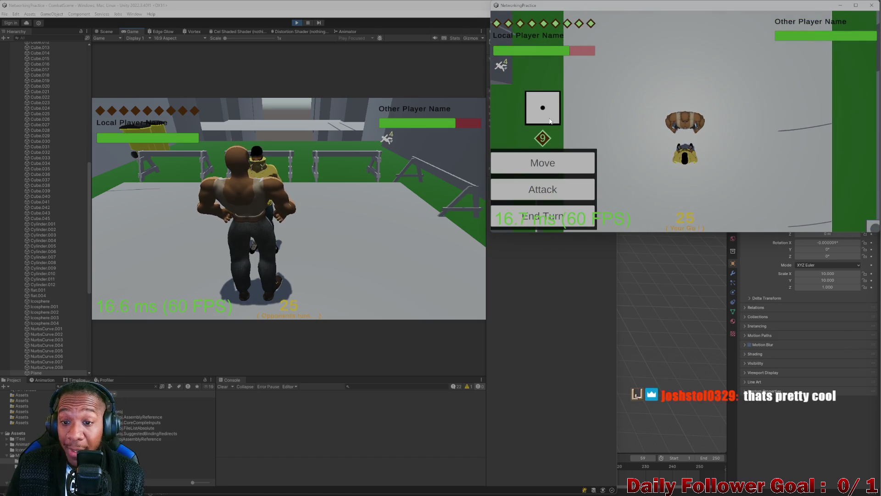
pyautogui.click(537, 215)
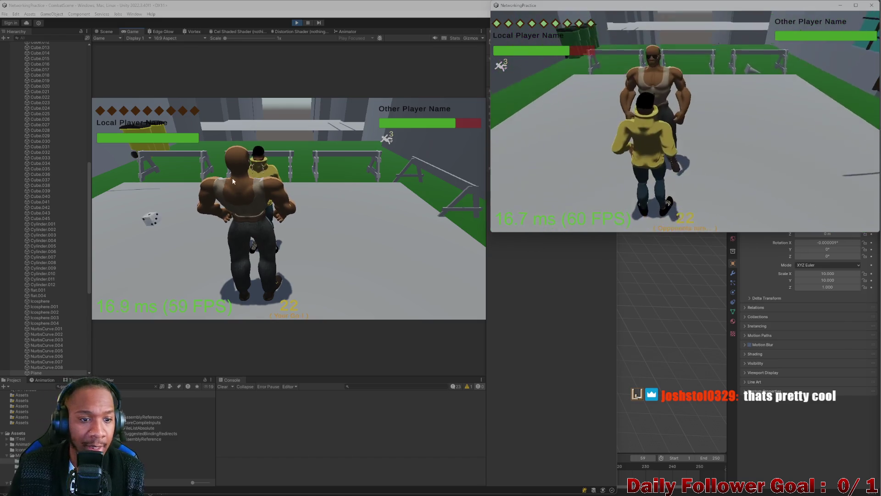
pyautogui.click(149, 228)
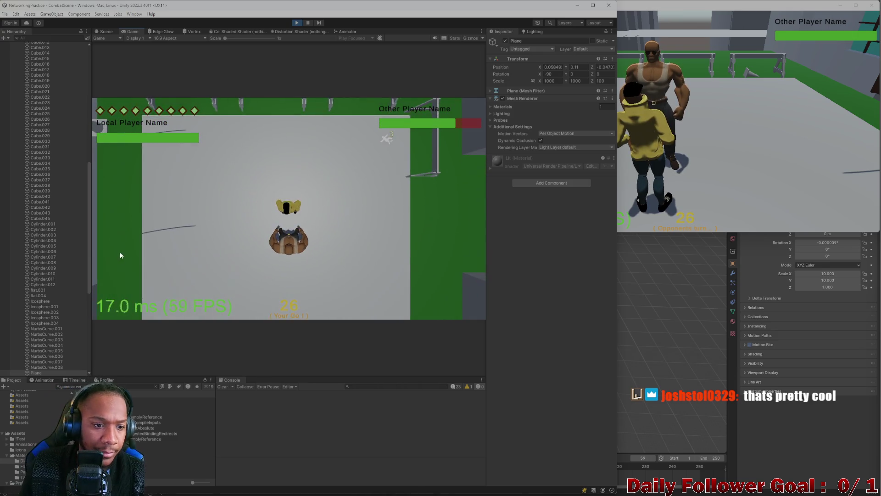
# Hit the Speedster with two Ground Pound attacks from The Brawn
pyautogui.click(145, 275)
pyautogui.click(166, 214)
pyautogui.click(447, 306)
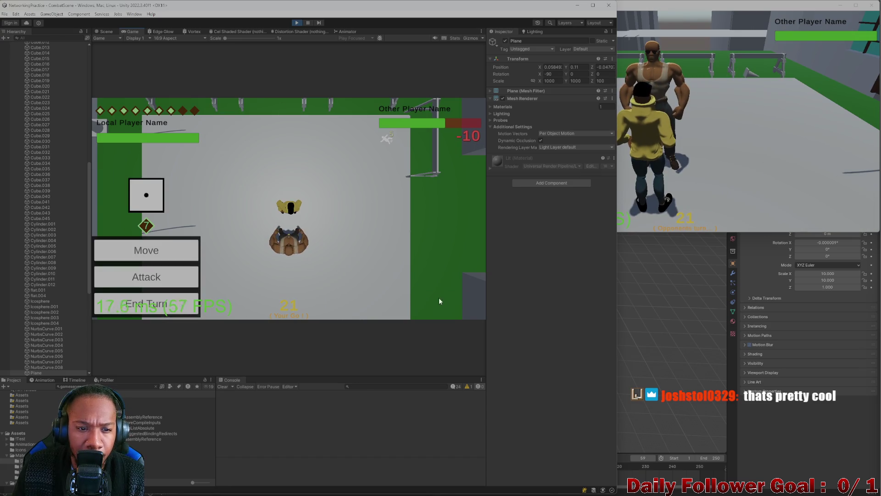
pyautogui.click(170, 274)
pyautogui.click(155, 213)
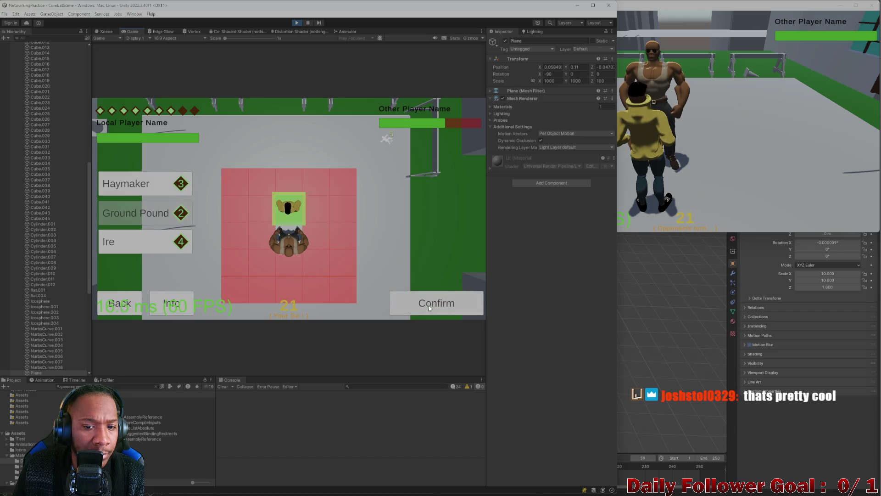
pyautogui.click(412, 313)
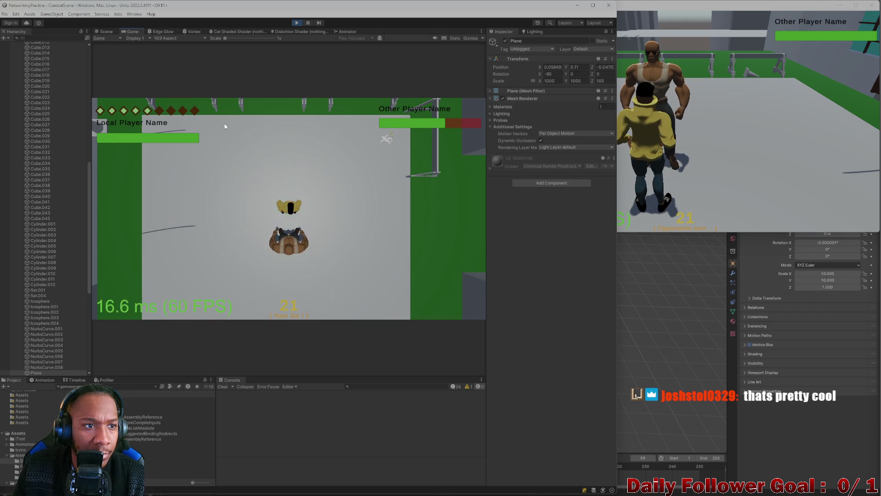
pyautogui.click(117, 38)
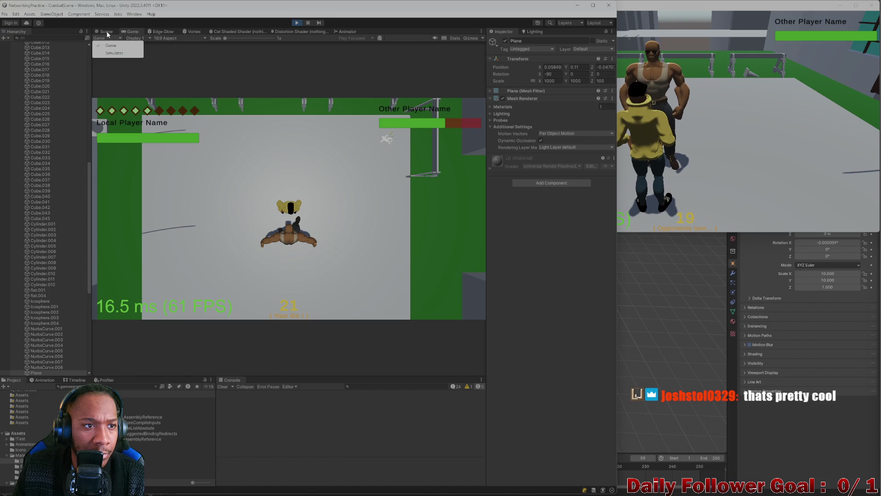
# Dock the Scene view beside the Game view and widen it
pyautogui.click(106, 32)
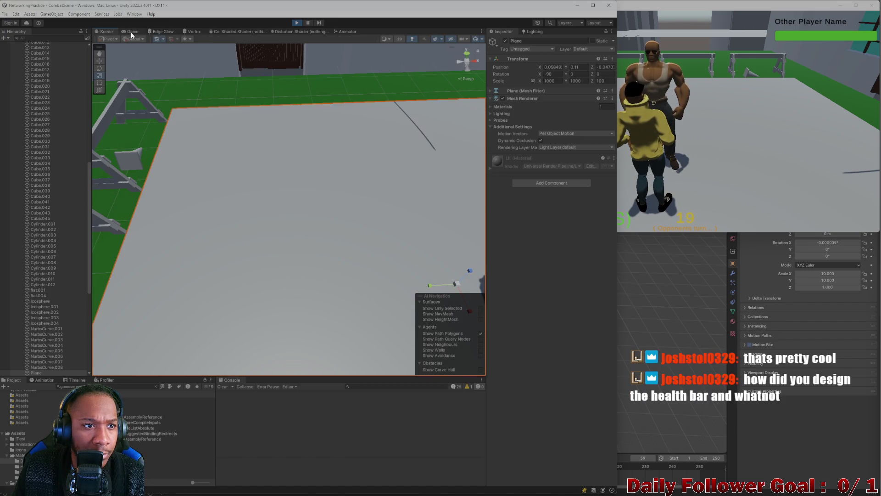
pyautogui.click(131, 32)
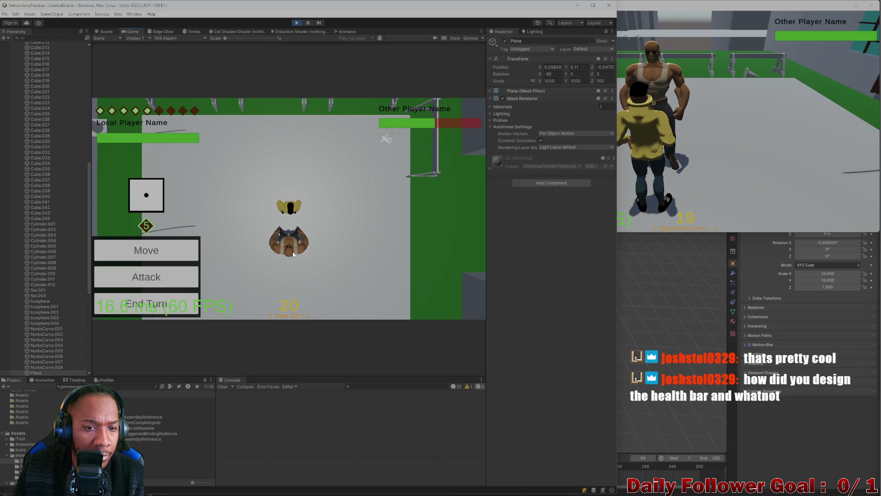
pyautogui.moveTo(101, 33); pyautogui.dragTo(457, 237)
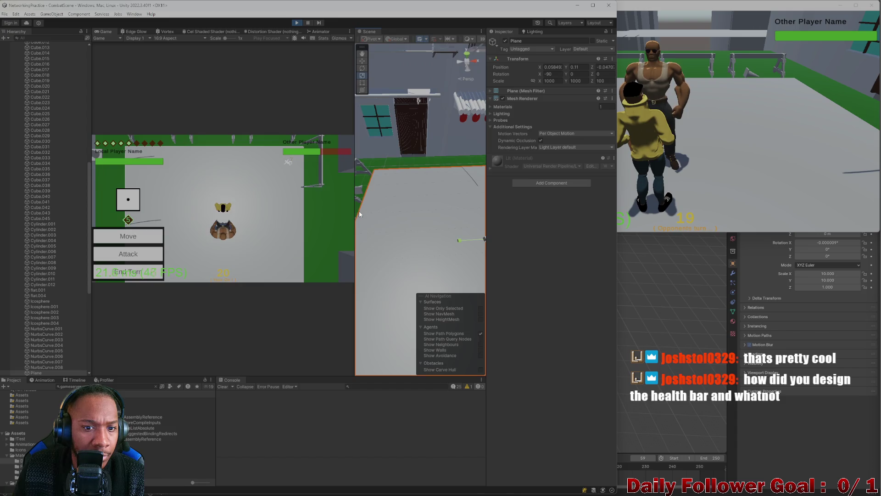
pyautogui.moveTo(355, 209); pyautogui.dragTo(279, 209)
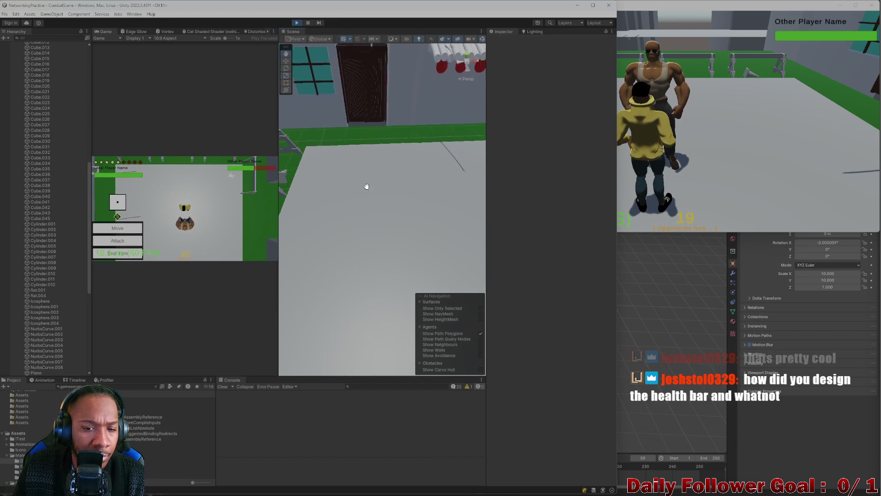
# Hit the Speedster with a Ground Pound for 10 damage, then merge the Scene tab into the Game panel
pyautogui.scroll(5, 365, 185)
pyautogui.click(105, 239)
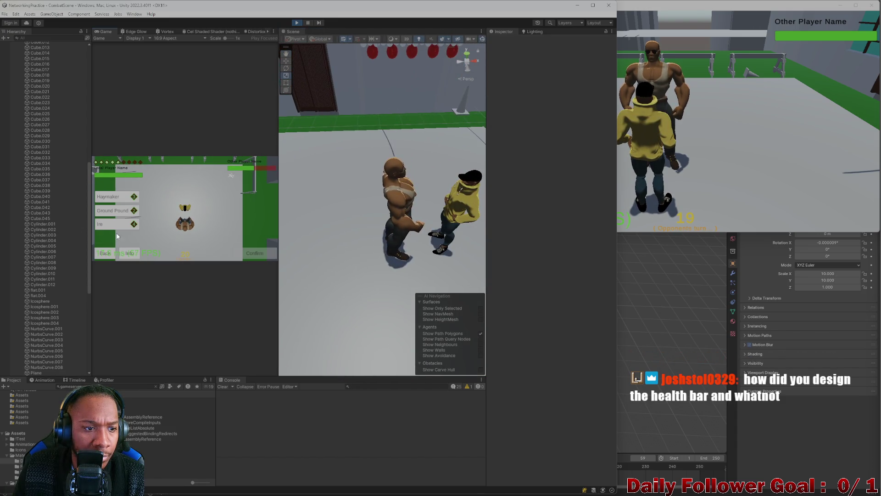
pyautogui.click(127, 210)
pyautogui.click(255, 254)
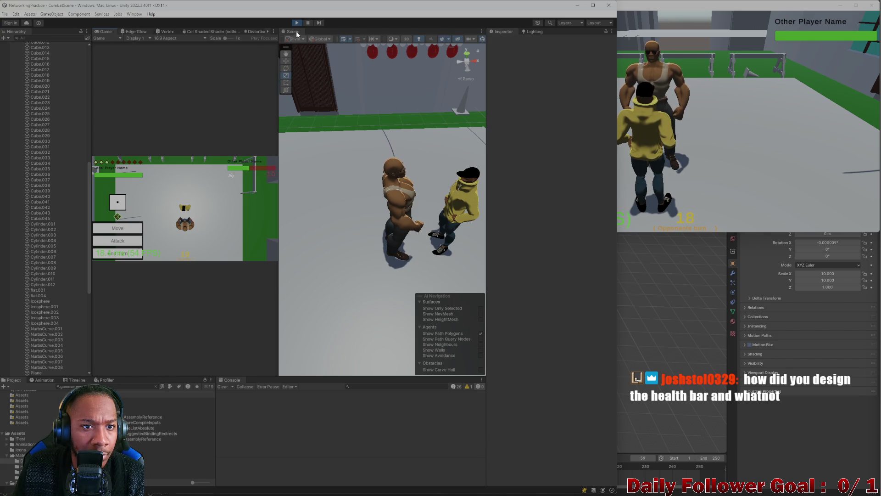
pyautogui.moveTo(296, 34); pyautogui.dragTo(109, 33)
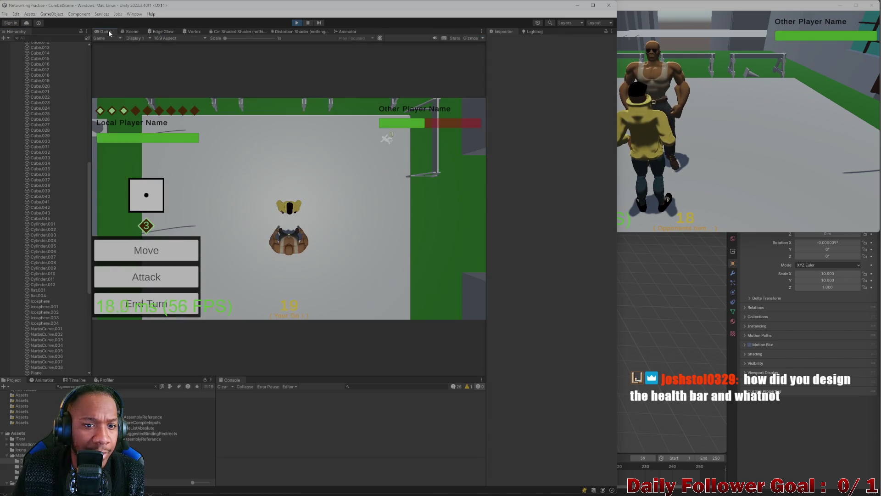
# End The Brawn's turn and check the second player's window before returning
pyautogui.click(164, 310)
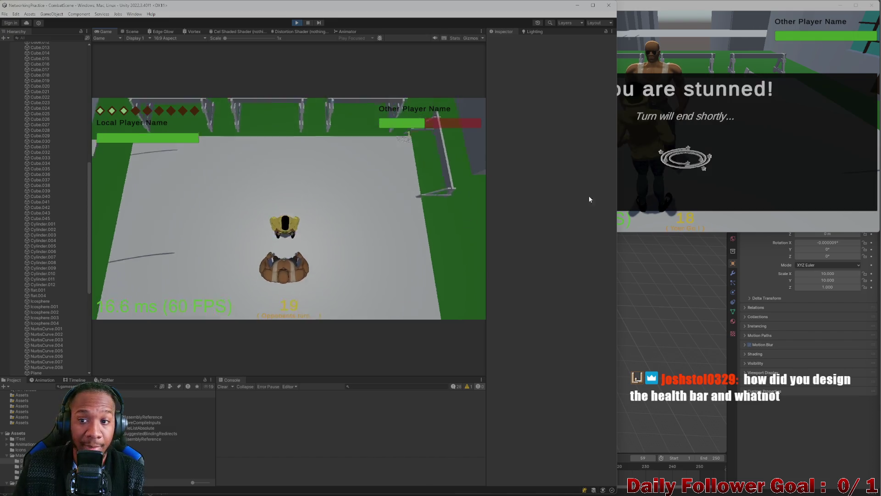
pyautogui.click(686, 175)
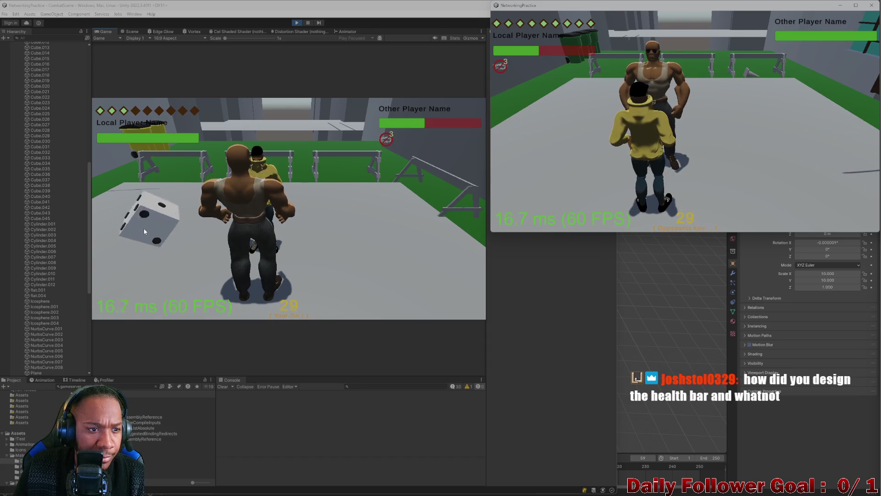
pyautogui.click(144, 216)
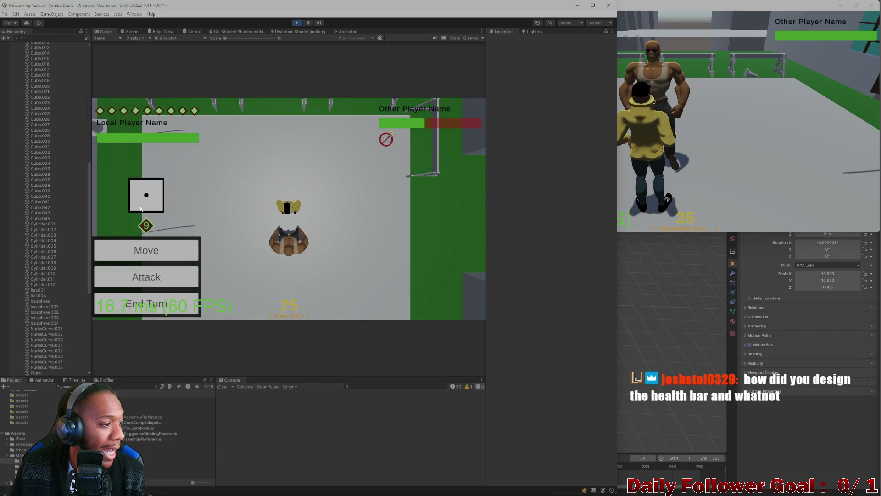
# Land a Haymaker on the opponent for 15 damage and end the turn
pyautogui.click(146, 277)
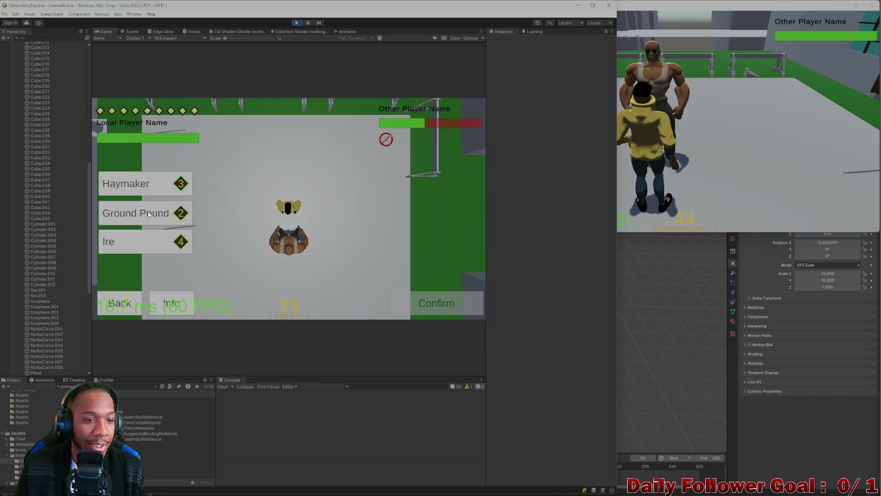
pyautogui.click(137, 186)
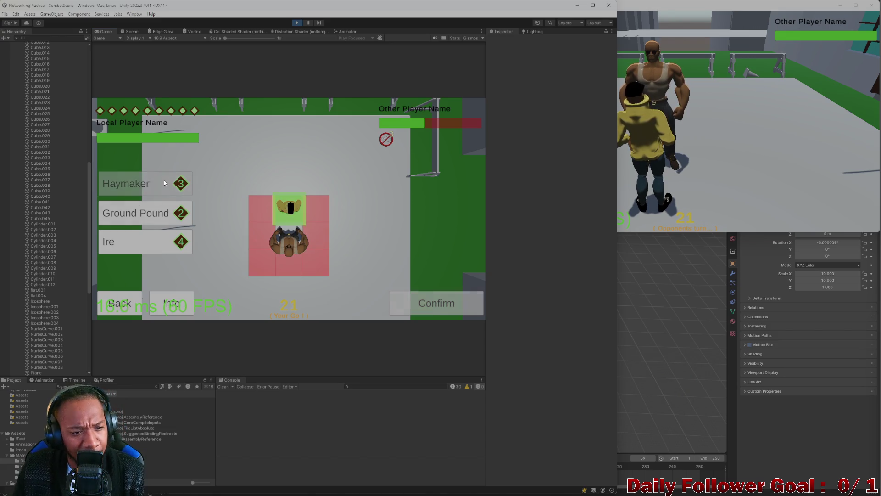
pyautogui.click(436, 310)
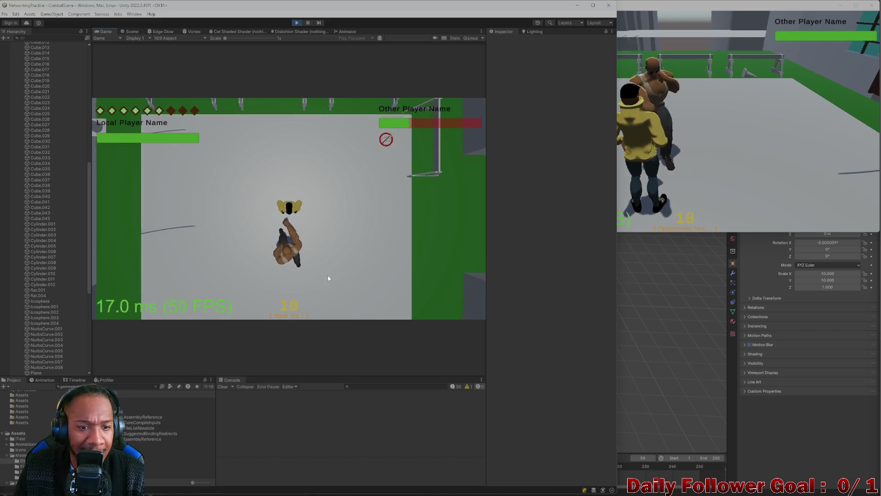
pyautogui.click(114, 303)
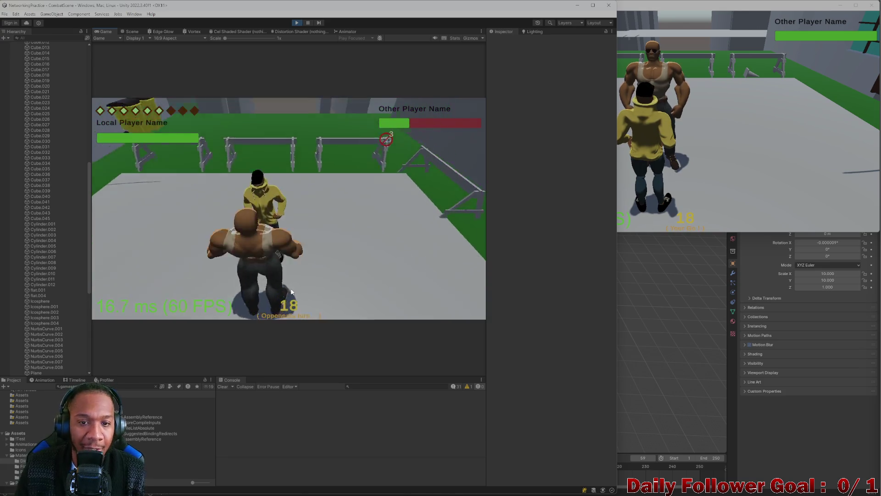
# End the second player's turn in the NetworkingPractice build window
pyautogui.click(690, 148)
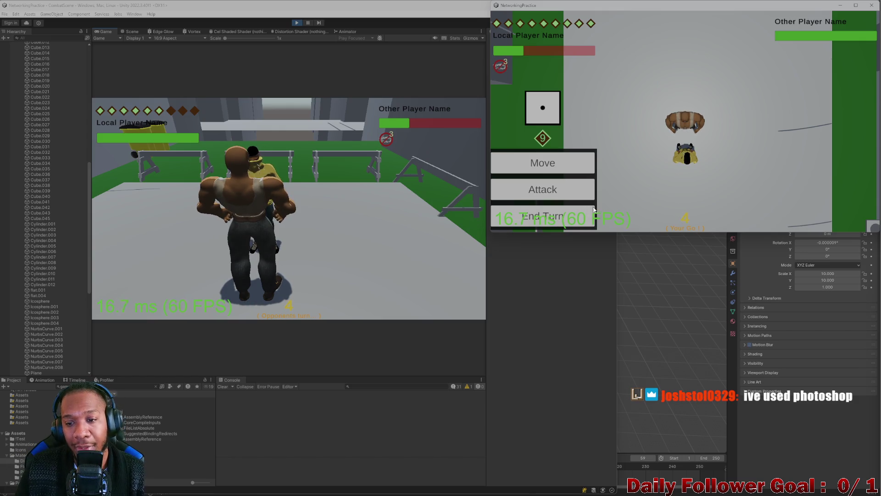
pyautogui.click(559, 224)
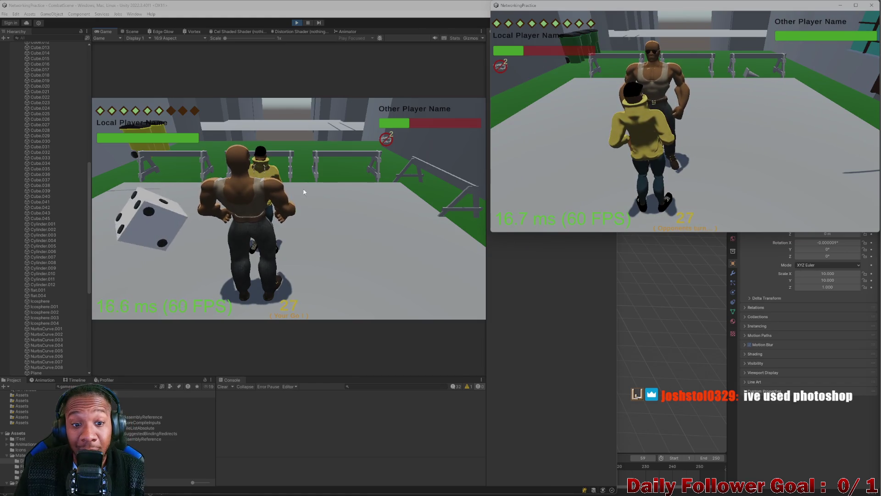
pyautogui.click(160, 222)
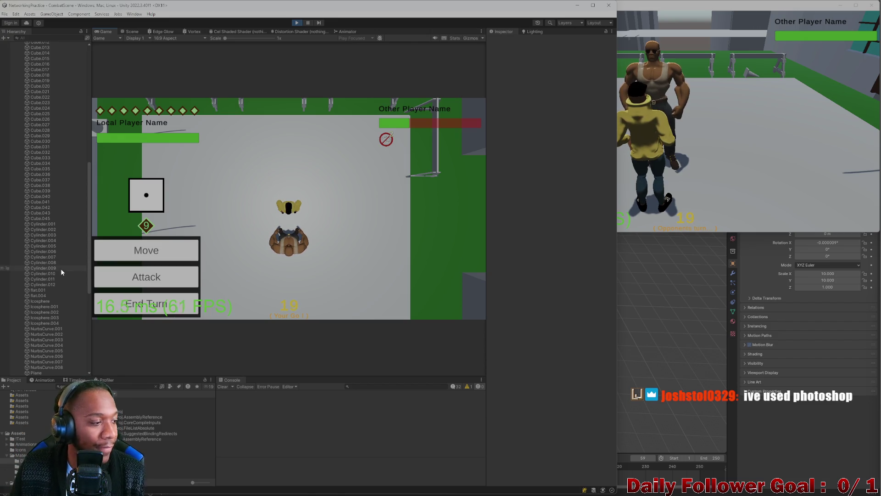
# Win the match with two more Haymakers, leaving the build window showing You Lose
pyautogui.click(168, 276)
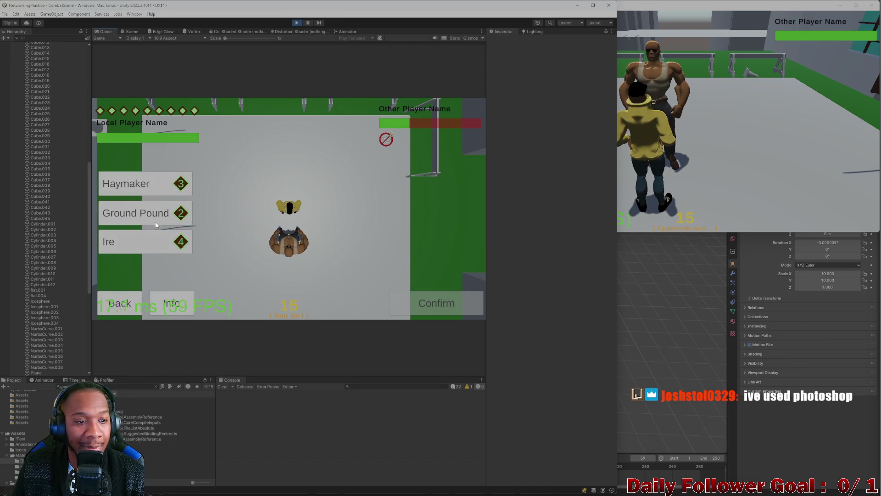
pyautogui.click(159, 191)
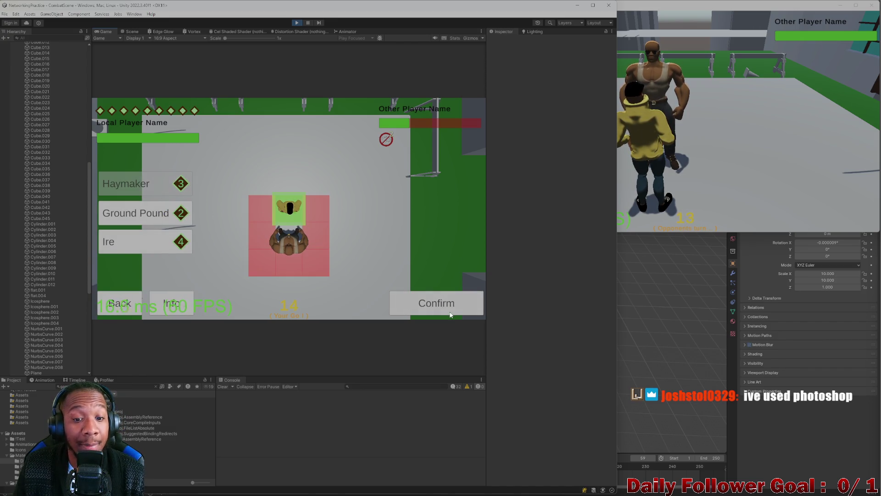
pyautogui.click(440, 304)
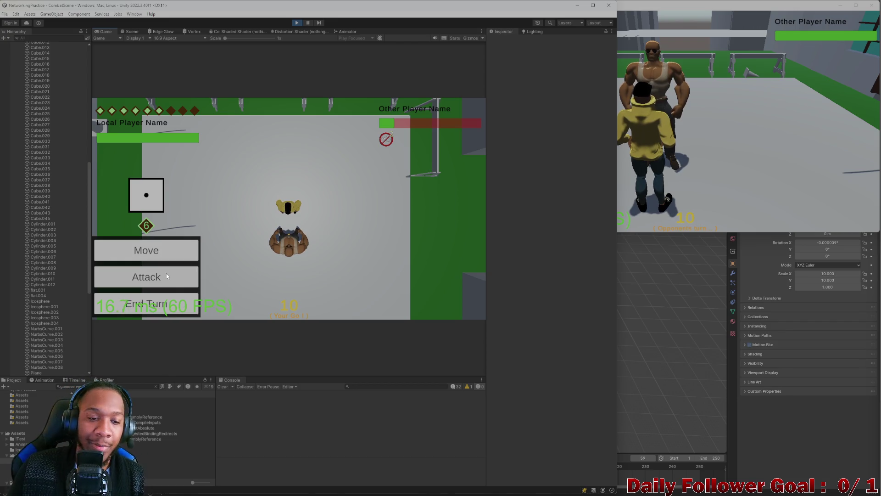
pyautogui.click(153, 285)
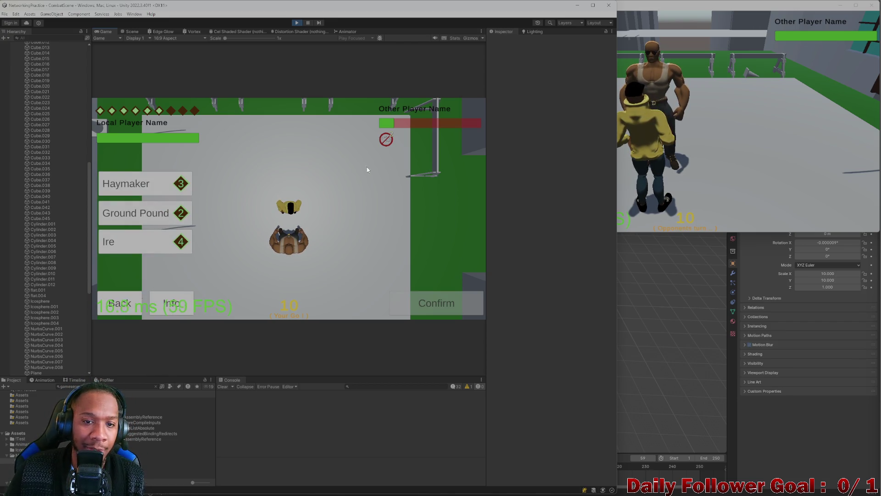
pyautogui.click(127, 184)
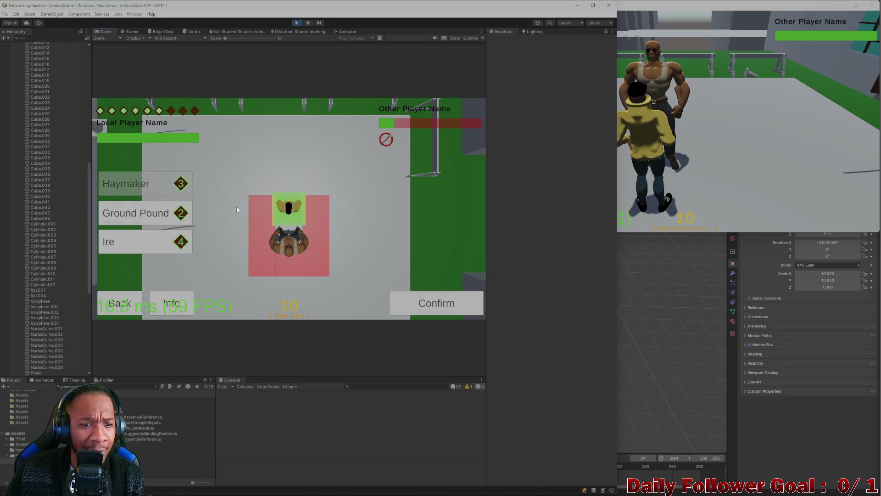
pyautogui.click(424, 304)
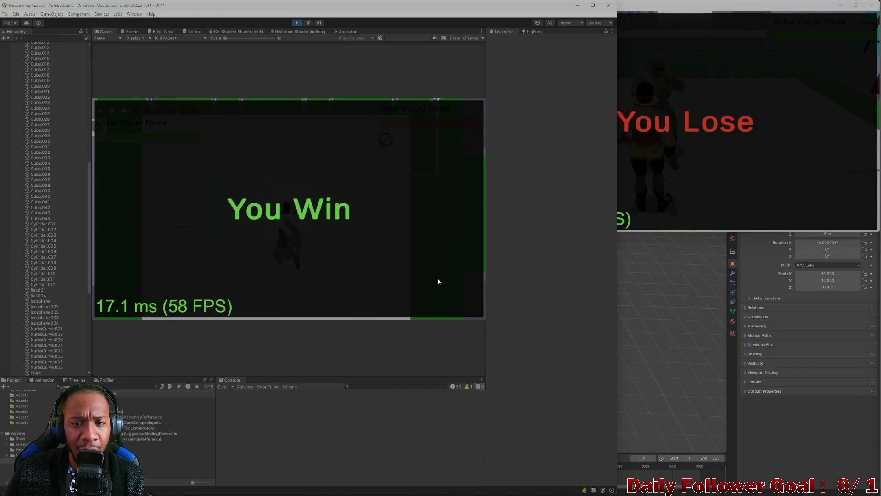
pyautogui.click(728, 129)
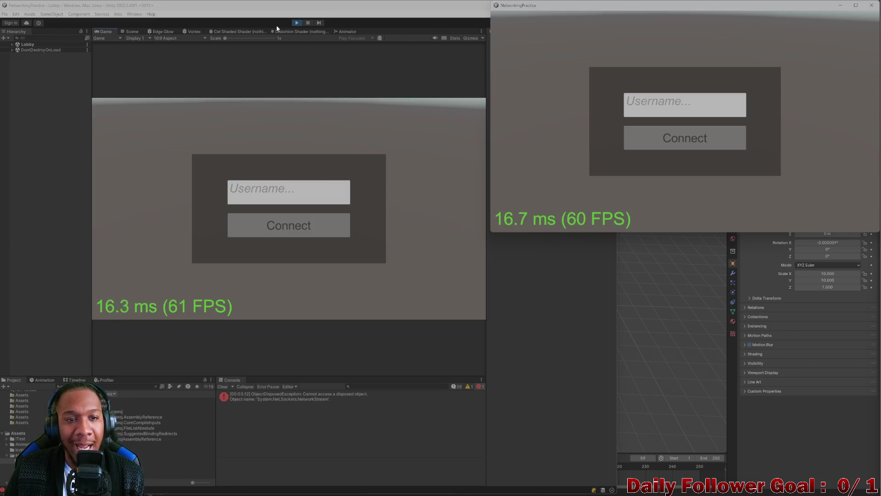
# Exit Play mode, close the NetworkingPractice window and clear the disposed-stream console error
pyautogui.click(301, 23)
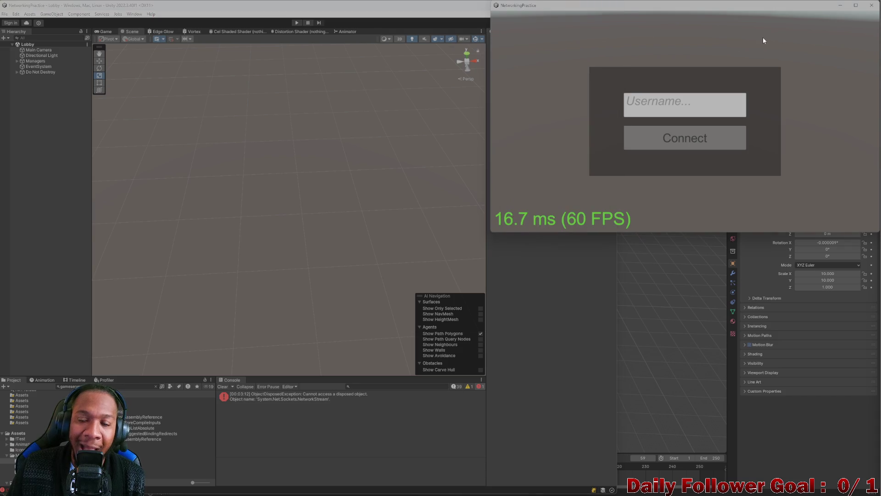
pyautogui.click(871, 5)
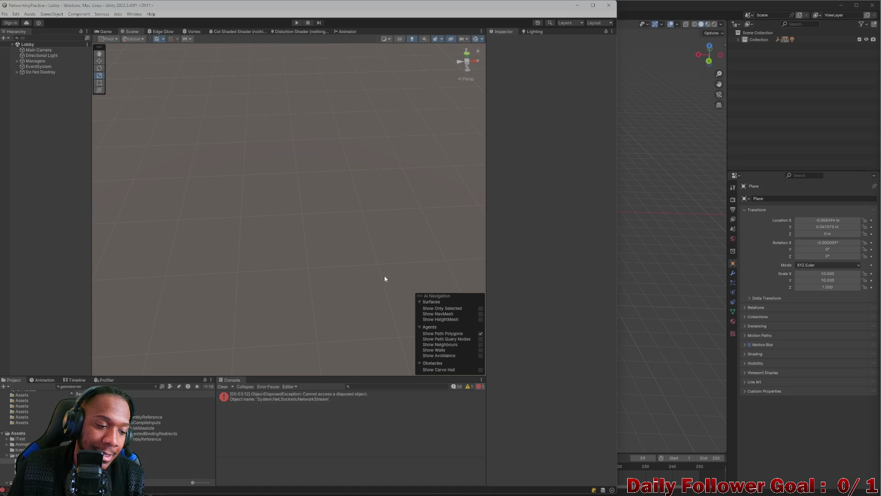
pyautogui.click(222, 393)
pyautogui.click(221, 387)
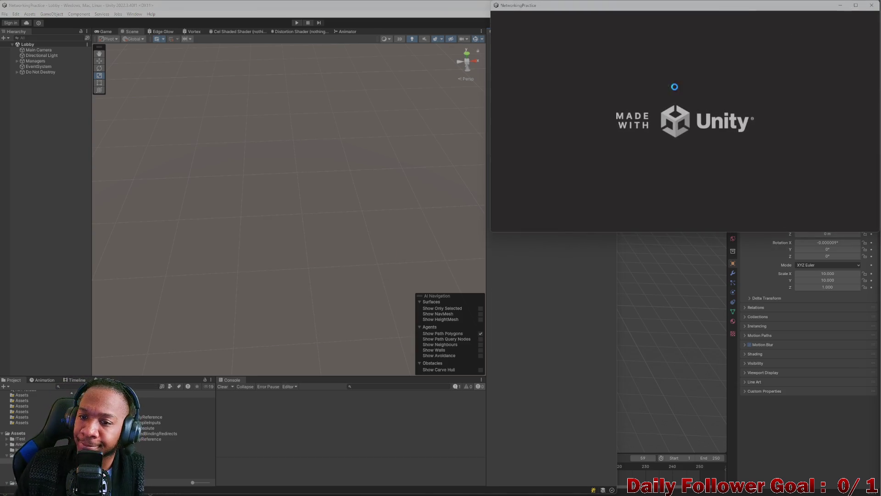
# Play the Lobby scene and connect the editor player with username 'asdf'
pyautogui.click(519, 289)
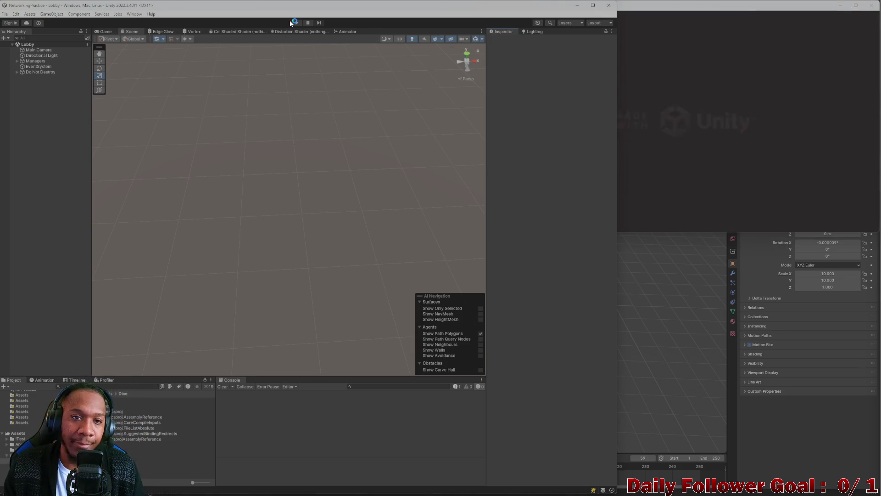
pyautogui.hotkey('ctrl', 'p')
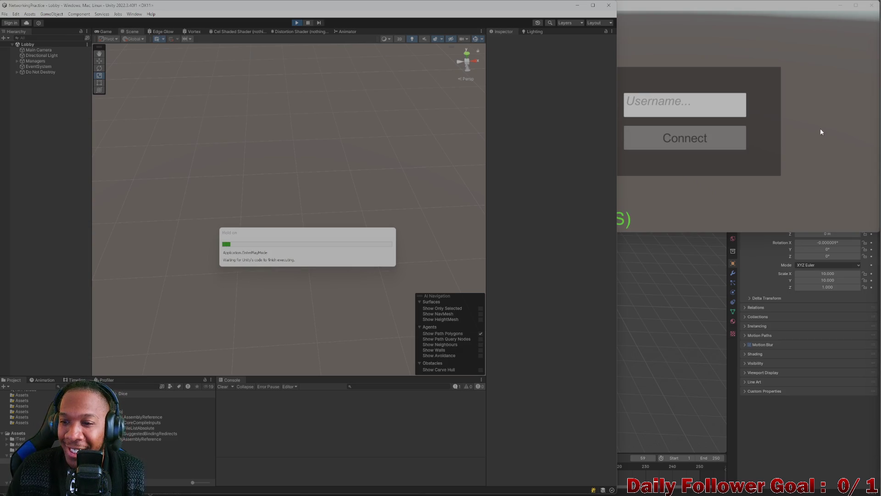
pyautogui.click(290, 197)
pyautogui.write('asdf')
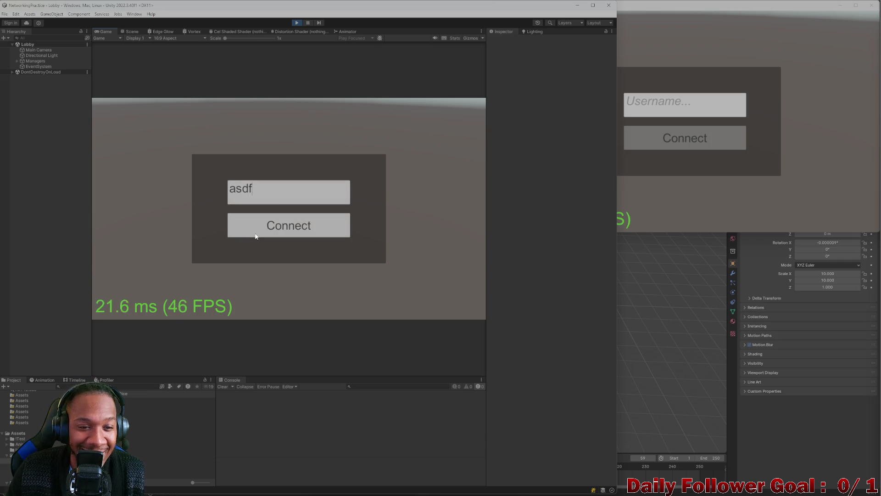
pyautogui.click(257, 231)
# Connect the build window's player with username 'zxcv'
pyautogui.click(694, 108)
pyautogui.write('zxcv')
pyautogui.click(659, 140)
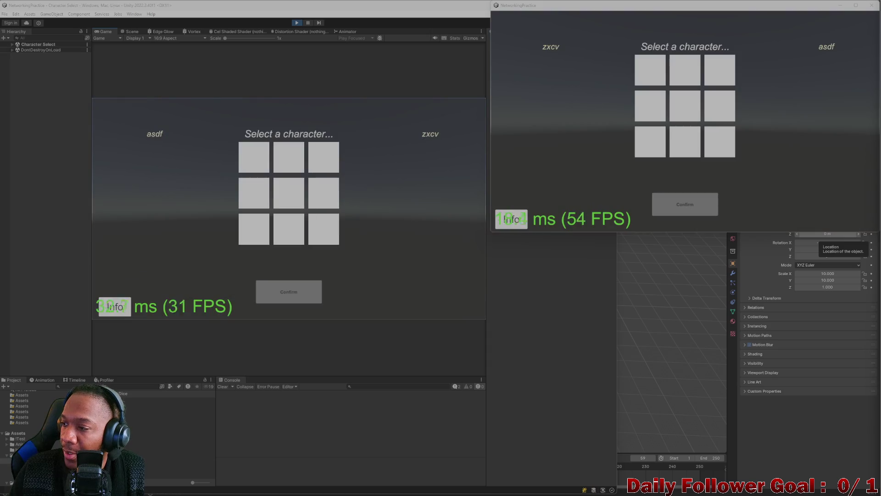
# Lock in The Brawn for the editor player and The Speedster for the build player
pyautogui.click(262, 162)
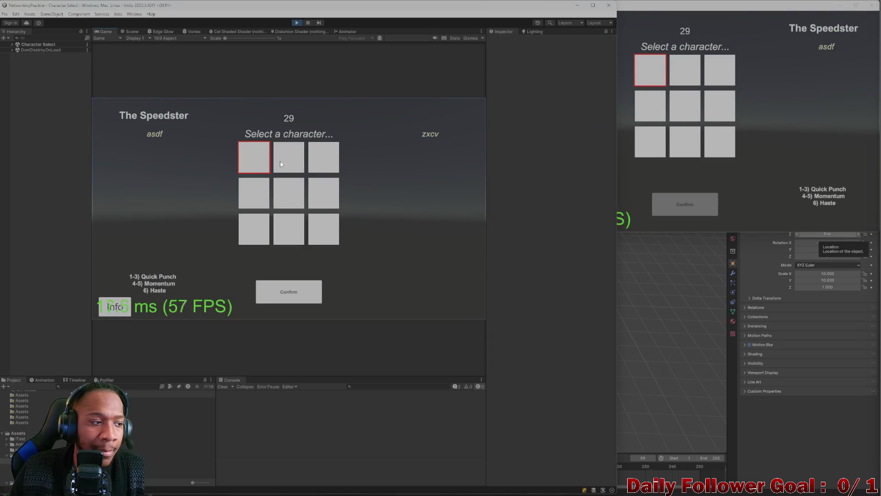
pyautogui.click(288, 159)
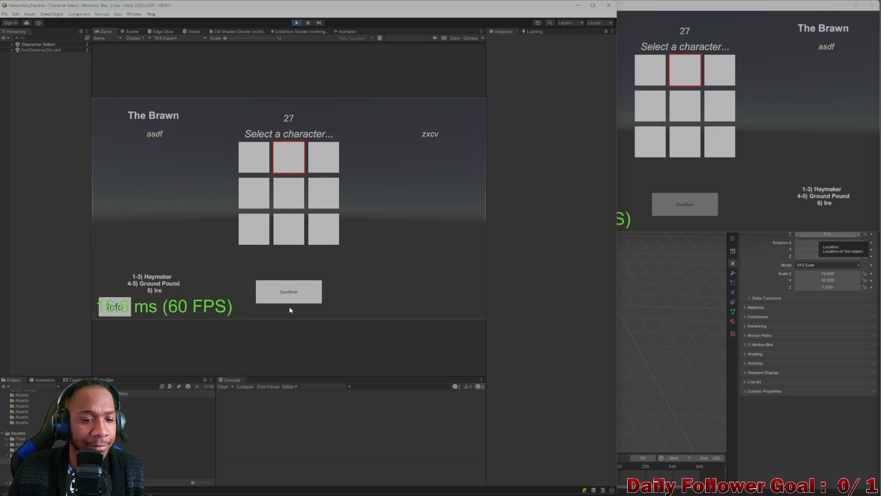
pyautogui.click(287, 290)
pyautogui.click(643, 75)
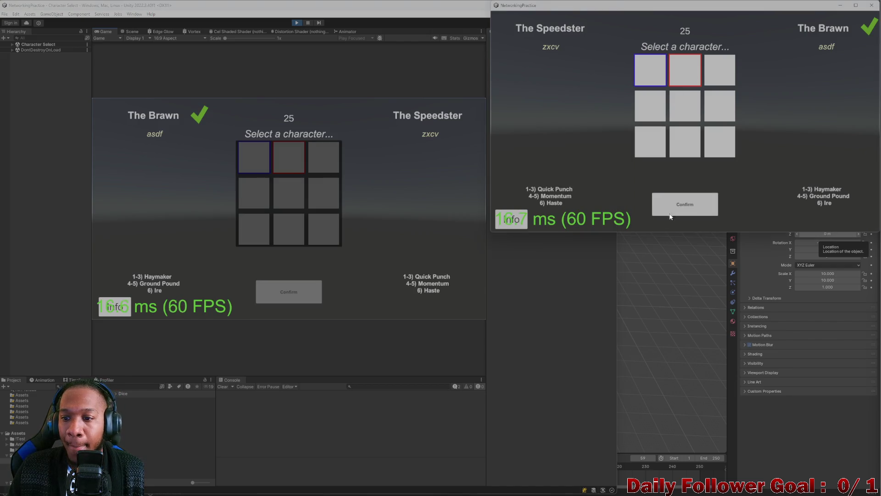
pyautogui.click(679, 207)
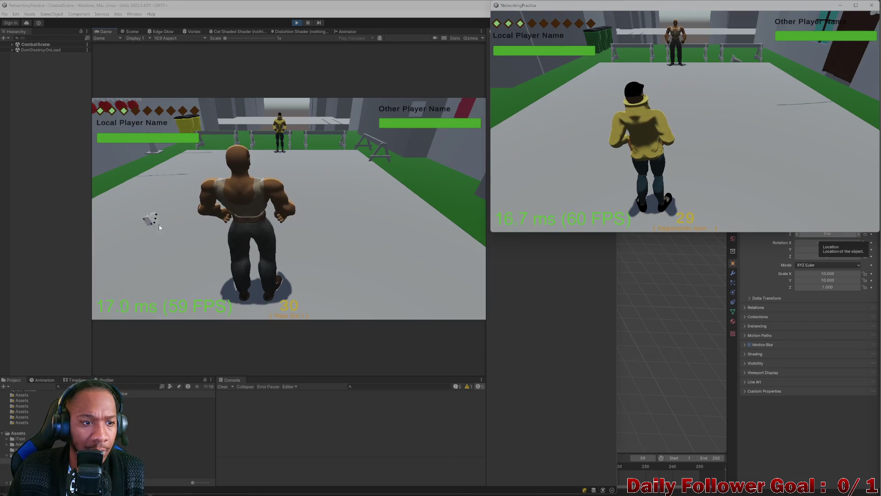
# Roll the dice, move The Brawn to a chosen spot, then stop Play mode
pyautogui.click(144, 218)
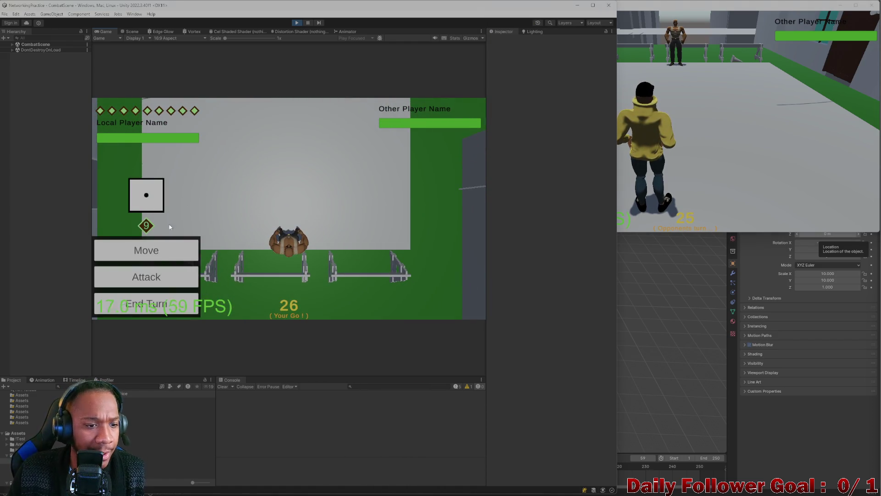
pyautogui.click(144, 250)
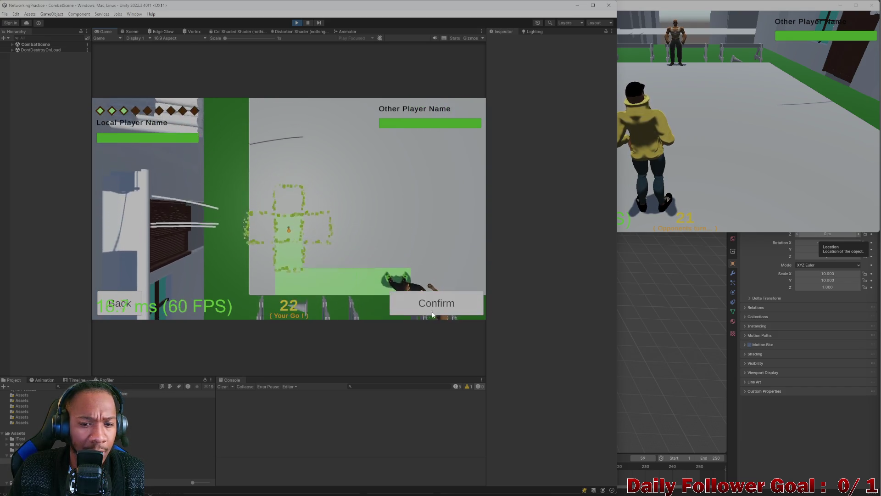
pyautogui.click(436, 299)
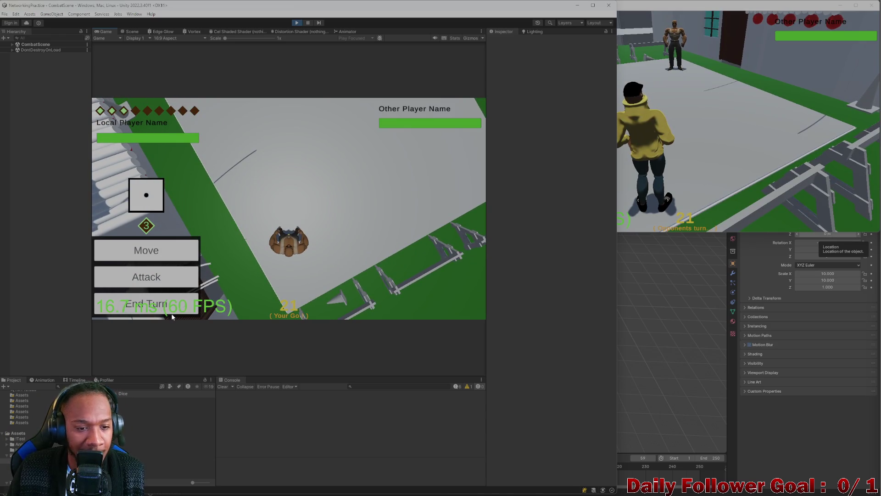
pyautogui.click(297, 23)
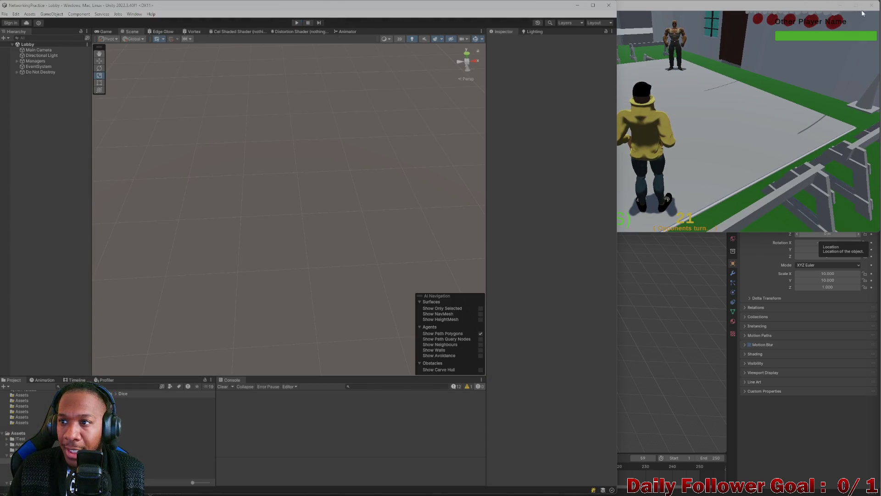
# Maximize the Unity editor window to fill the screen
pyautogui.click(871, 5)
pyautogui.moveTo(405, 4)
pyautogui.mouseDown()
pyautogui.moveTo(405, 36)
pyautogui.moveTo(405, 4)
pyautogui.mouseUp()
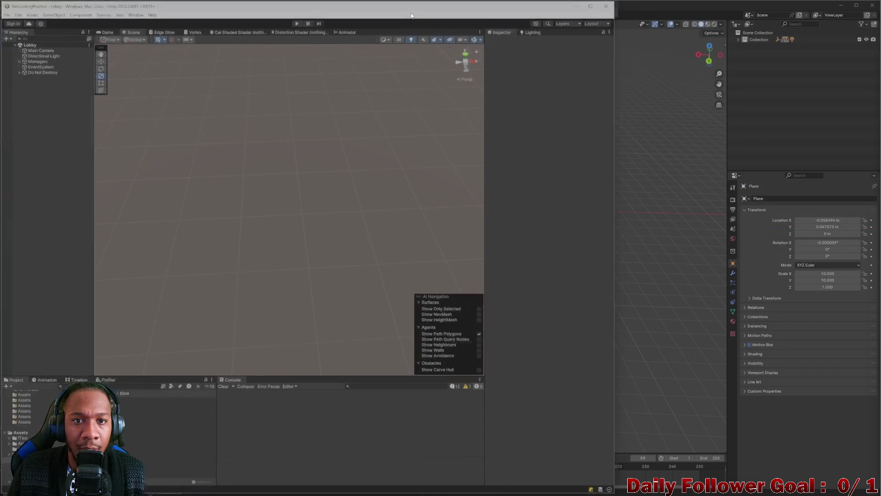
pyautogui.doubleClick(431, 4)
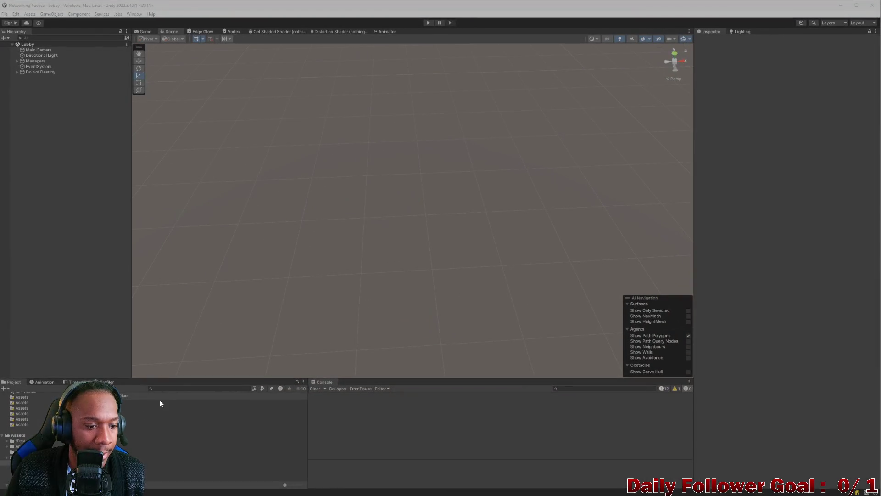
# Search 'combat' in the Project panel and open the CombatScene asset
pyautogui.click(189, 388)
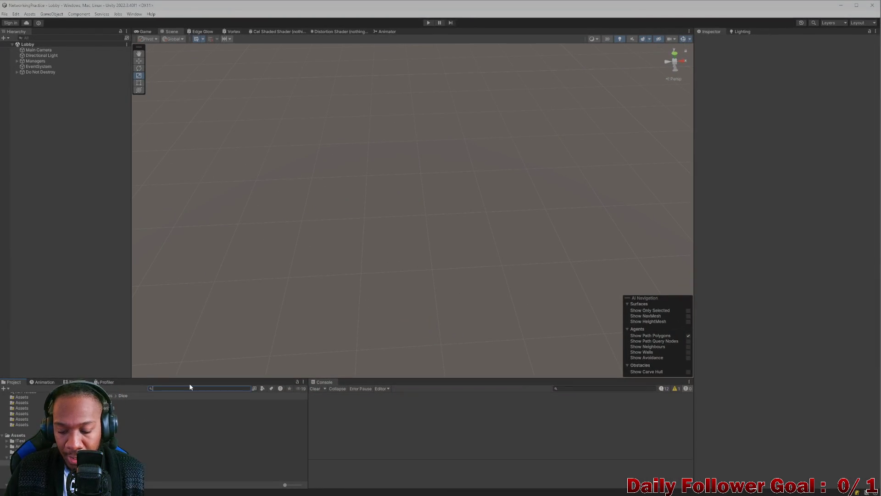
pyautogui.write('lobb')
pyautogui.press('BackSpace')
pyautogui.press('BackSpace')
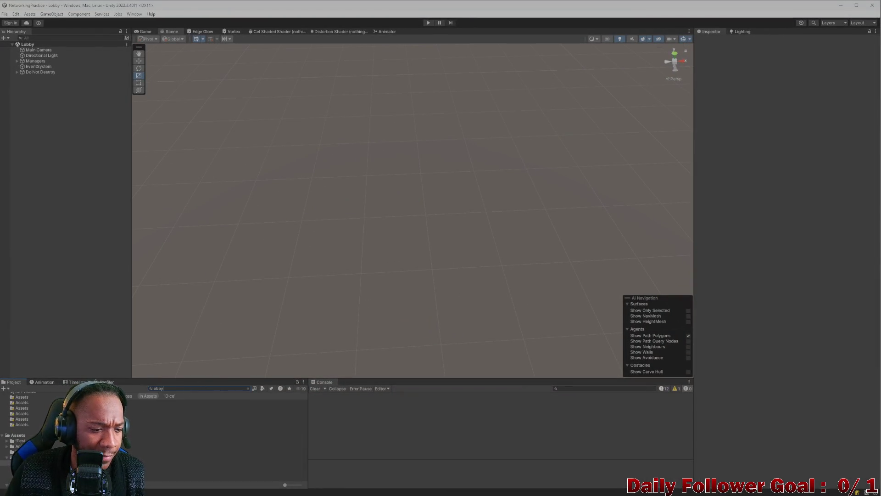
pyautogui.press('BackSpace')
pyautogui.press('BackSpace')
pyautogui.write('combat')
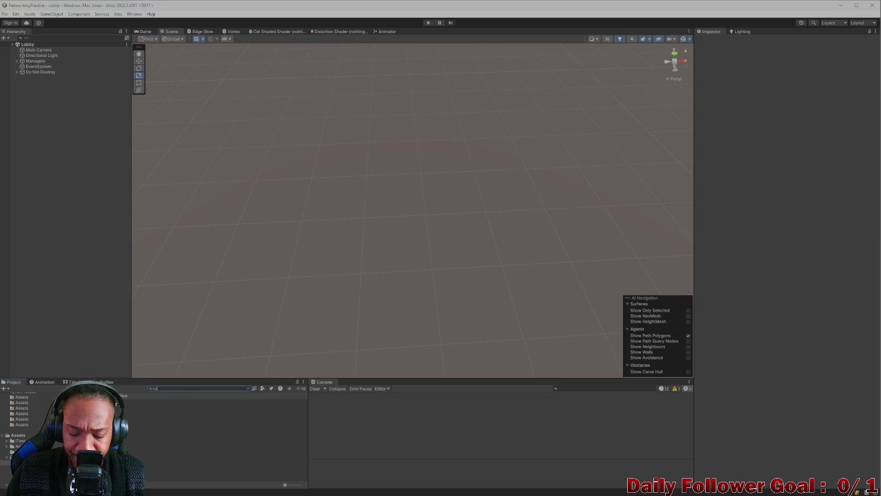
pyautogui.doubleClick(183, 408)
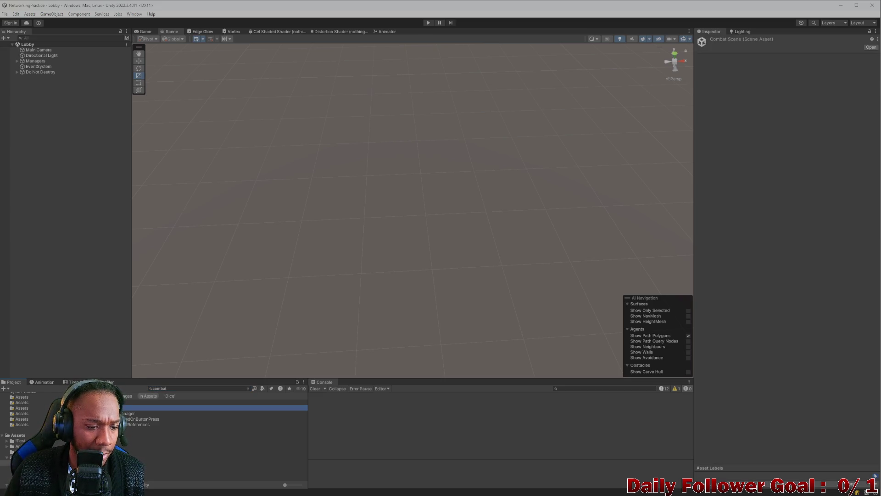
pyautogui.moveTo(347, 147)
pyautogui.mouseDown()
pyautogui.moveTo(419, 271)
pyautogui.moveTo(295, 212)
pyautogui.moveTo(327, 256)
pyautogui.moveTo(411, 167)
pyautogui.moveTo(386, 202)
pyautogui.moveTo(397, 192)
pyautogui.moveTo(303, 247)
pyautogui.mouseUp()
# Scale up the Plane floor to about 3.17 × 1.26 × 1.88
pyautogui.click(303, 247)
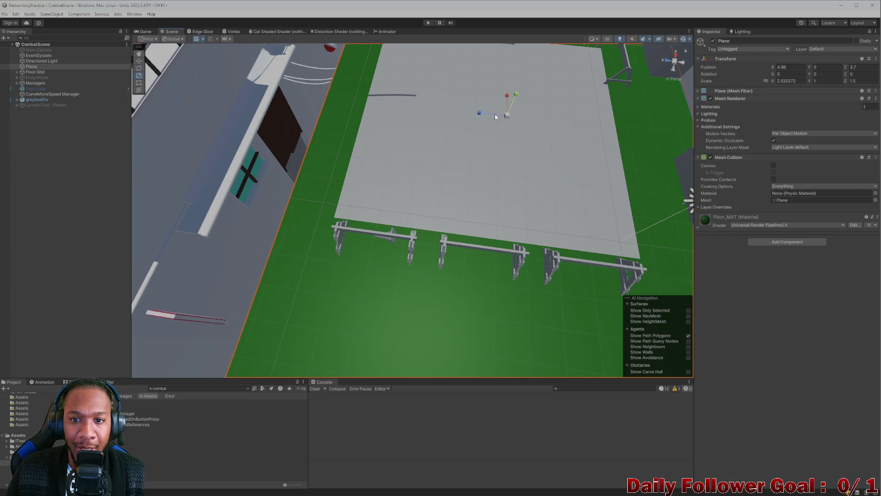
pyautogui.moveTo(510, 119); pyautogui.dragTo(516, 112)
pyautogui.scroll(-3, 520, 178)
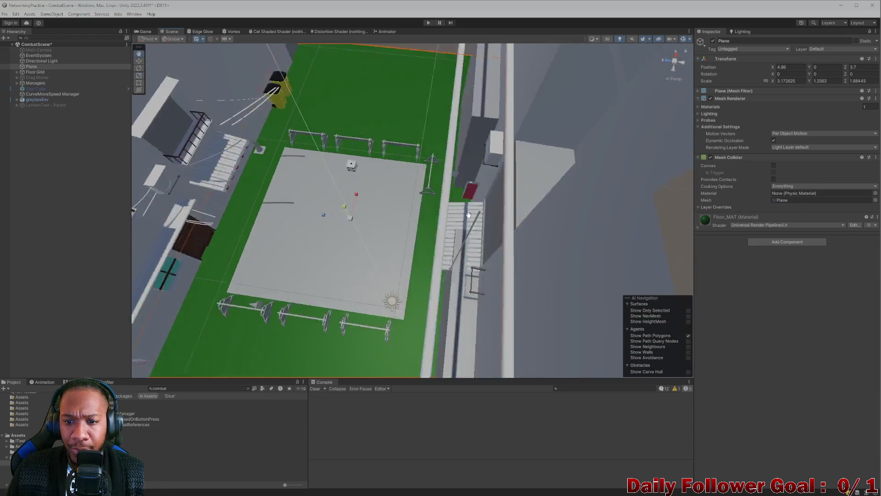
pyautogui.scroll(5, 346, 247)
pyautogui.moveTo(347, 246)
pyautogui.mouseDown()
pyautogui.moveTo(230, 231)
pyautogui.moveTo(298, 298)
pyautogui.moveTo(326, 163)
pyautogui.moveTo(397, 215)
pyautogui.moveTo(460, 223)
pyautogui.moveTo(413, 300)
pyautogui.mouseUp()
pyautogui.scroll(6, 413, 299)
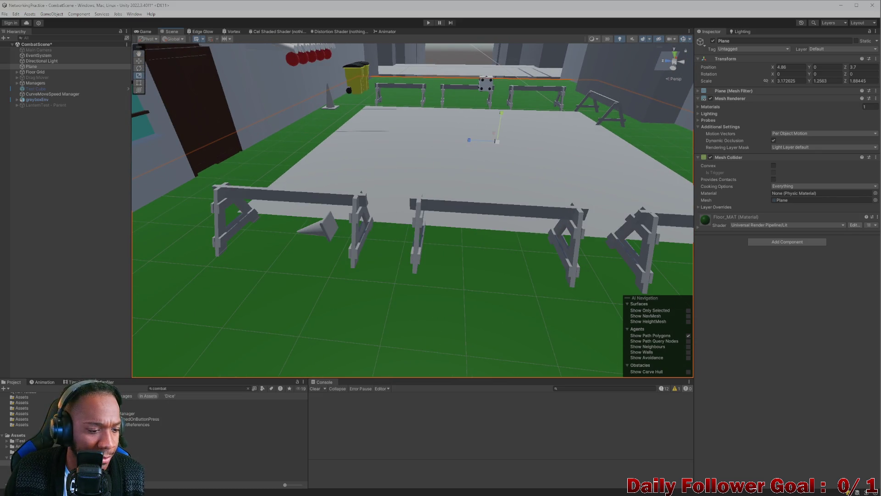
pyautogui.click(21, 435)
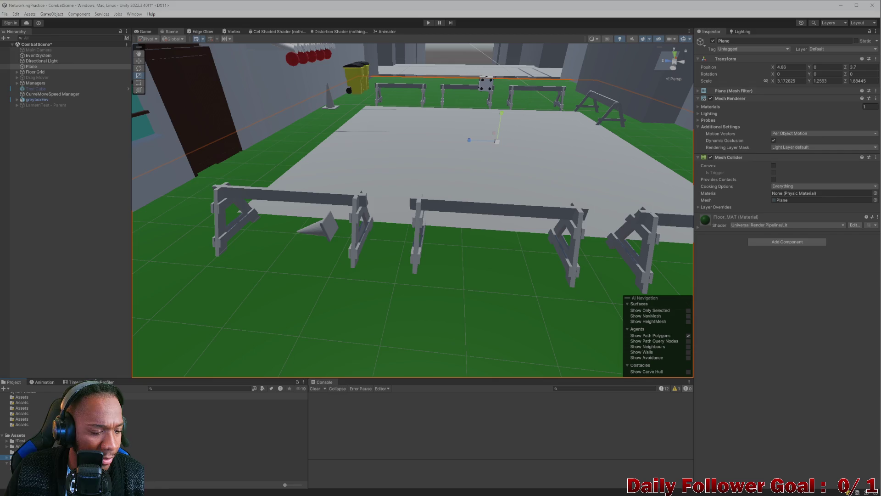
pyautogui.rightClick(97, 475)
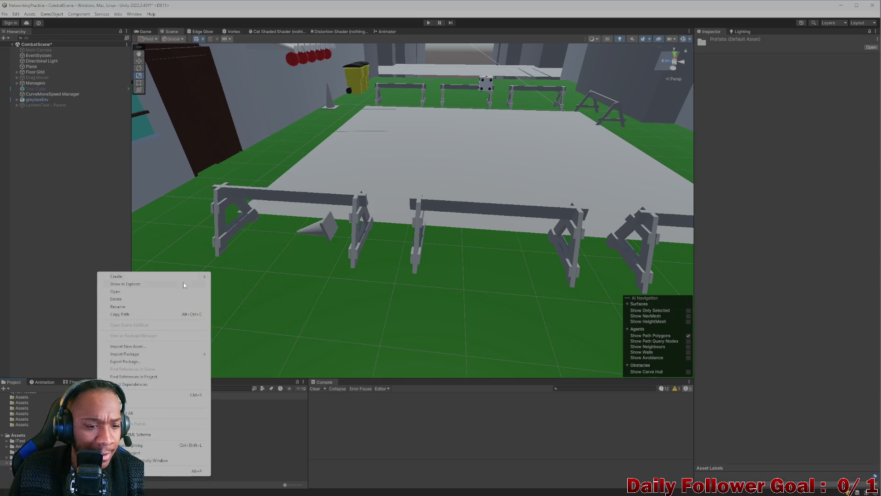
# Create a new material named Cone in the Assets folder
pyautogui.moveTo(189, 279)
pyautogui.click(214, 295)
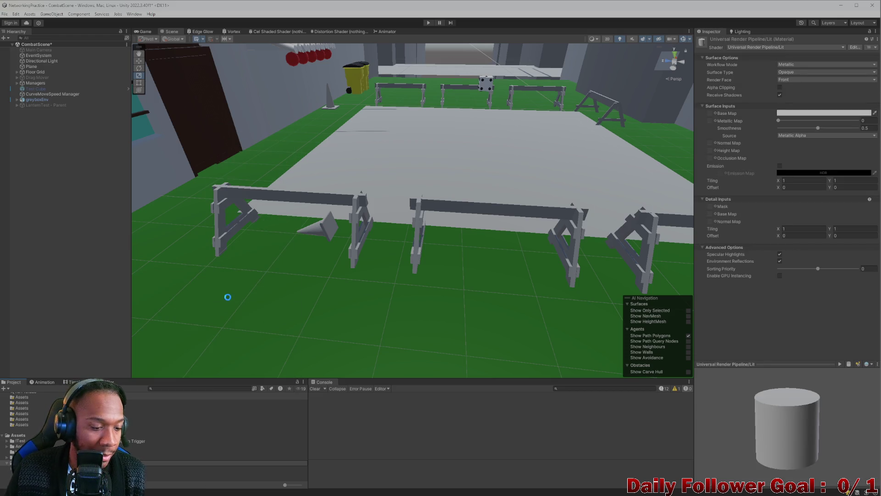
pyautogui.press('Return')
# Give Cone an orange base colour and apply it to the arena's traffic cone
pyautogui.click(805, 114)
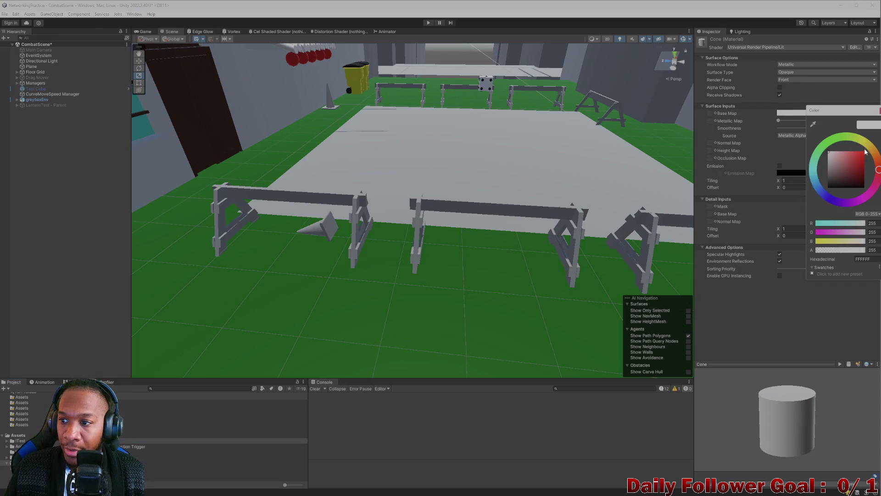
pyautogui.moveTo(866, 152); pyautogui.dragTo(868, 156)
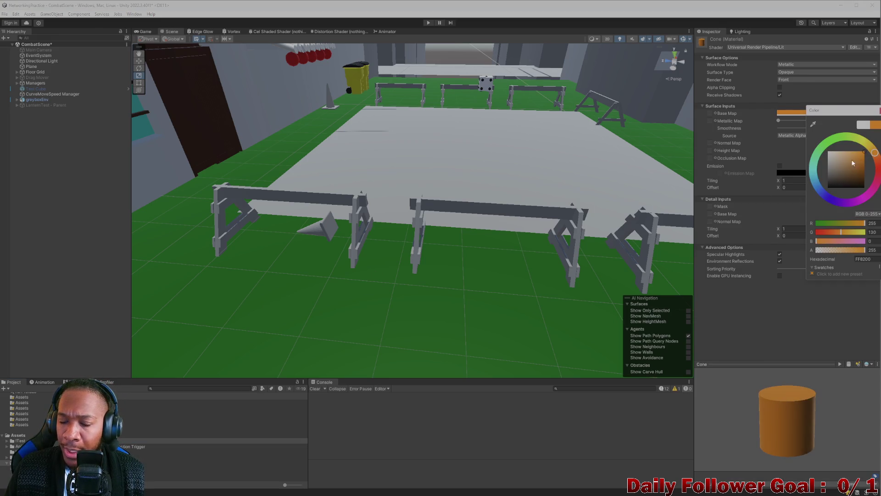
pyautogui.moveTo(92, 446)
pyautogui.mouseDown()
pyautogui.moveTo(219, 315)
pyautogui.moveTo(324, 230)
pyautogui.mouseUp()
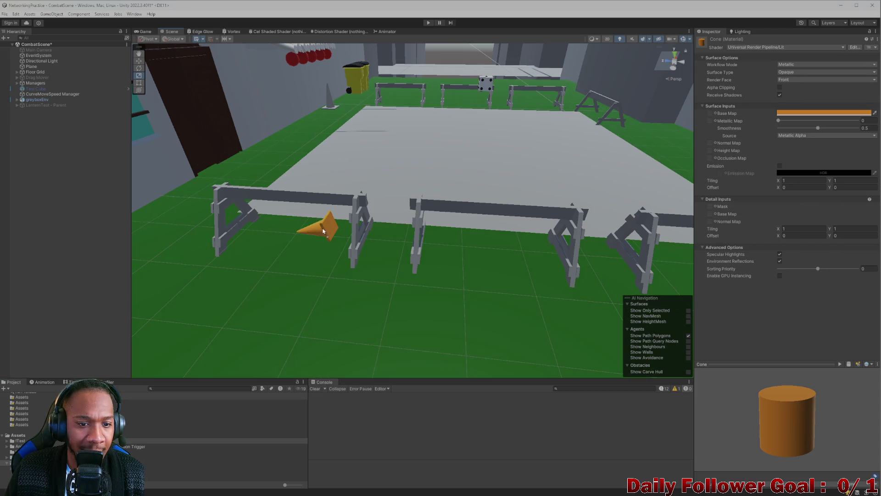
pyautogui.scroll(-3, 413, 211)
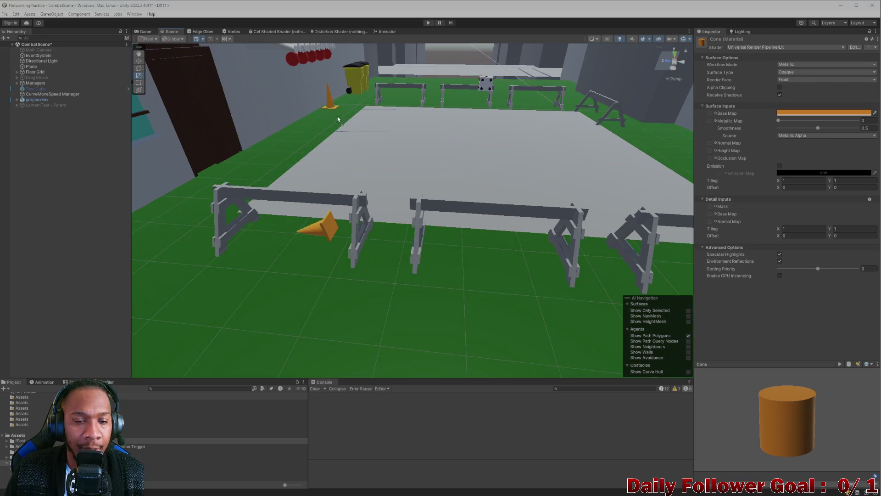
pyautogui.moveTo(514, 193)
pyautogui.mouseDown()
pyautogui.moveTo(449, 232)
pyautogui.moveTo(503, 321)
pyautogui.moveTo(474, 258)
pyautogui.moveTo(421, 268)
pyautogui.moveTo(493, 228)
pyautogui.moveTo(269, 157)
pyautogui.moveTo(316, 235)
pyautogui.moveTo(488, 54)
pyautogui.mouseUp()
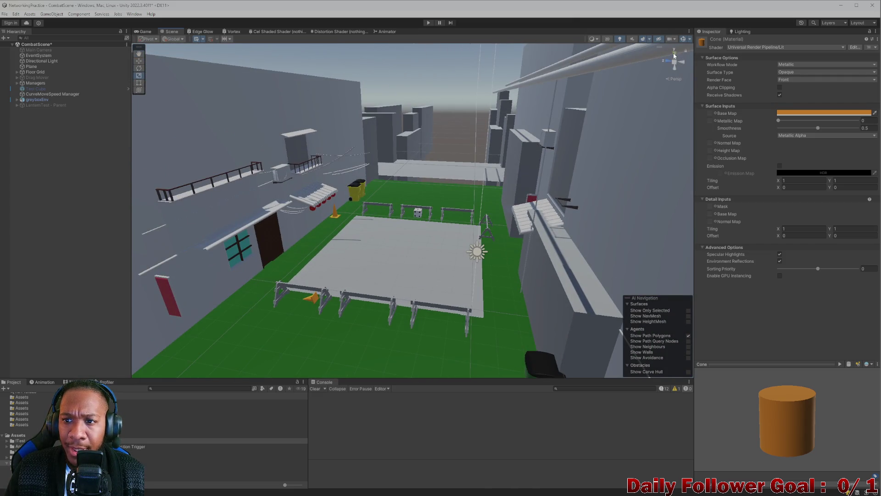
pyautogui.click(674, 56)
pyautogui.scroll(3, 279, 217)
pyautogui.moveTo(257, 227); pyautogui.dragTo(390, 207)
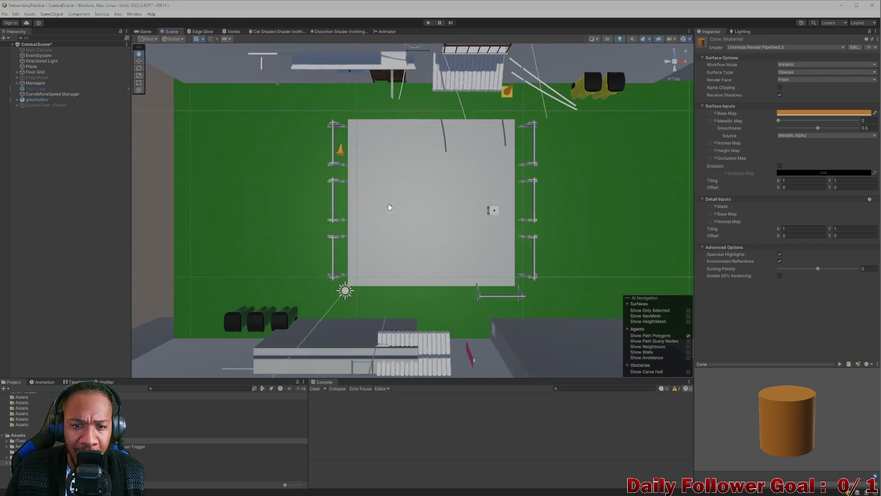
pyautogui.scroll(3, 390, 207)
pyautogui.moveTo(331, 218)
pyautogui.mouseDown()
pyautogui.moveTo(368, 183)
pyautogui.moveTo(333, 183)
pyautogui.moveTo(303, 197)
pyautogui.moveTo(439, 229)
pyautogui.moveTo(405, 249)
pyautogui.moveTo(397, 229)
pyautogui.moveTo(376, 254)
pyautogui.mouseUp()
pyautogui.scroll(-2, 303, 197)
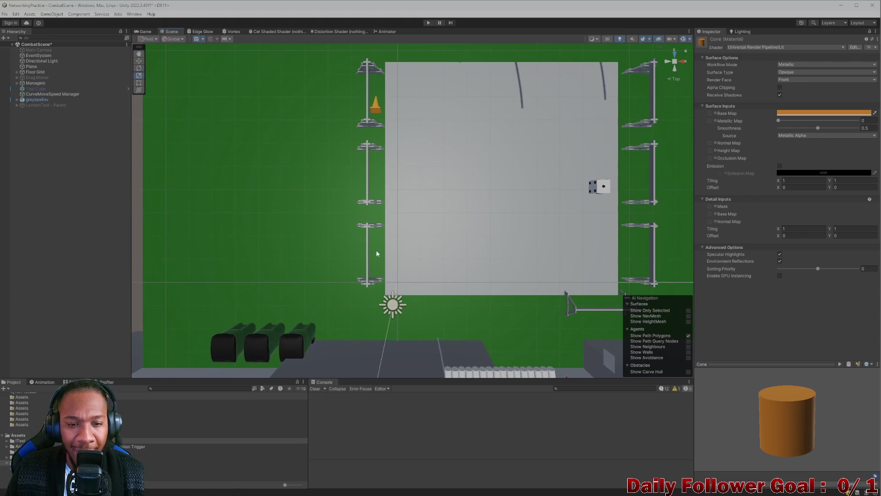
pyautogui.moveTo(447, 267)
pyautogui.mouseDown()
pyautogui.moveTo(447, 275)
pyautogui.moveTo(392, 289)
pyautogui.moveTo(444, 273)
pyautogui.moveTo(400, 260)
pyautogui.mouseUp()
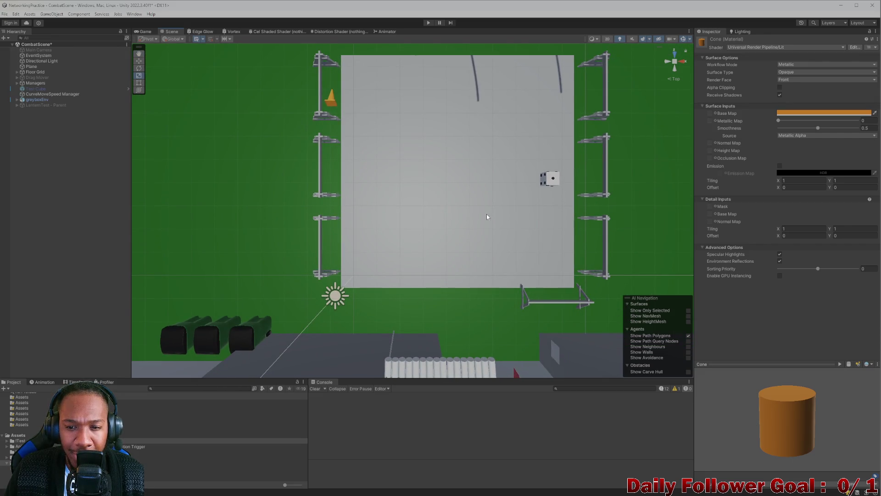
pyautogui.click(316, 91)
pyautogui.click(321, 92)
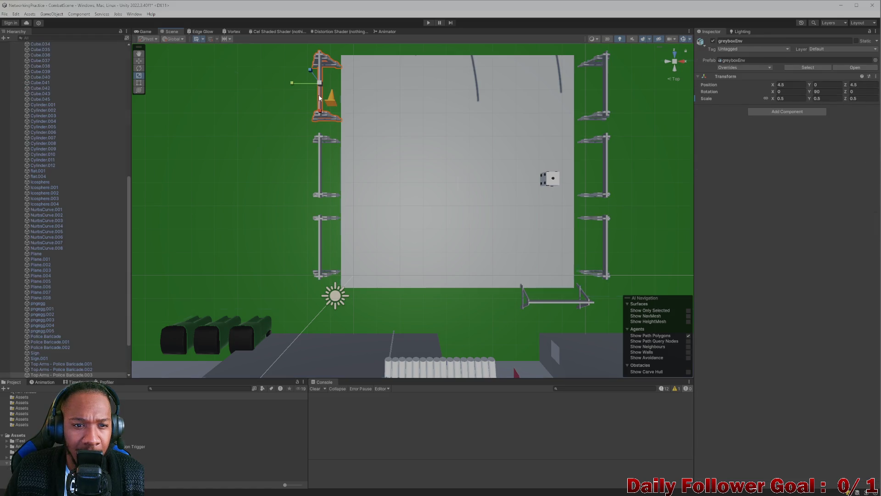
pyautogui.keyDown('ctrl'); pyautogui.click(321, 162); pyautogui.keyUp('ctrl')
pyautogui.keyDown('ctrl'); pyautogui.click(321, 253); pyautogui.keyUp('ctrl')
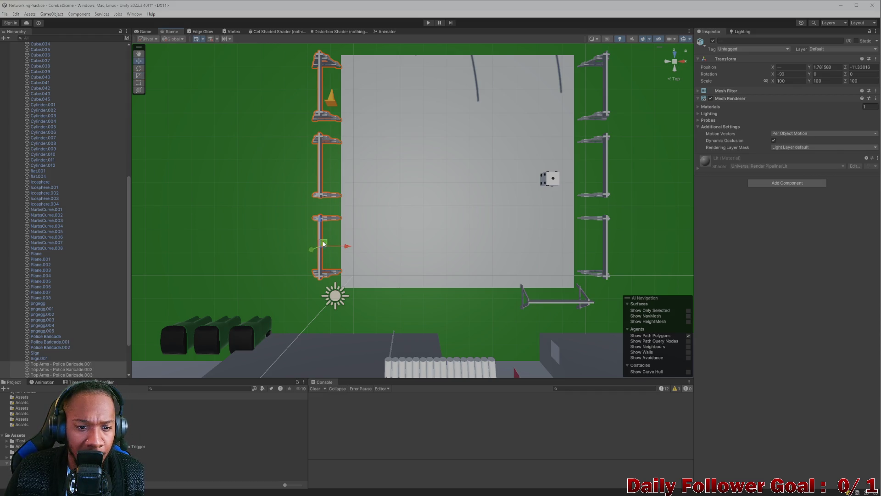
pyautogui.moveTo(323, 243); pyautogui.dragTo(380, 234)
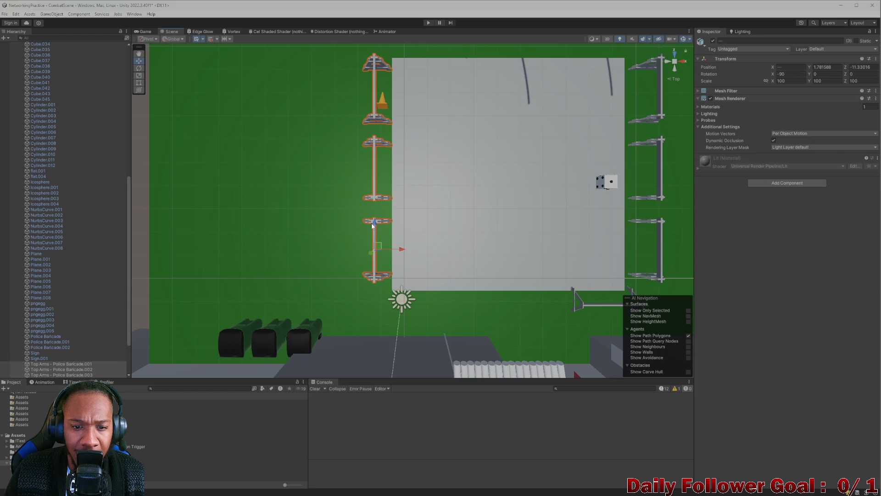
pyautogui.scroll(-2, 479, 238)
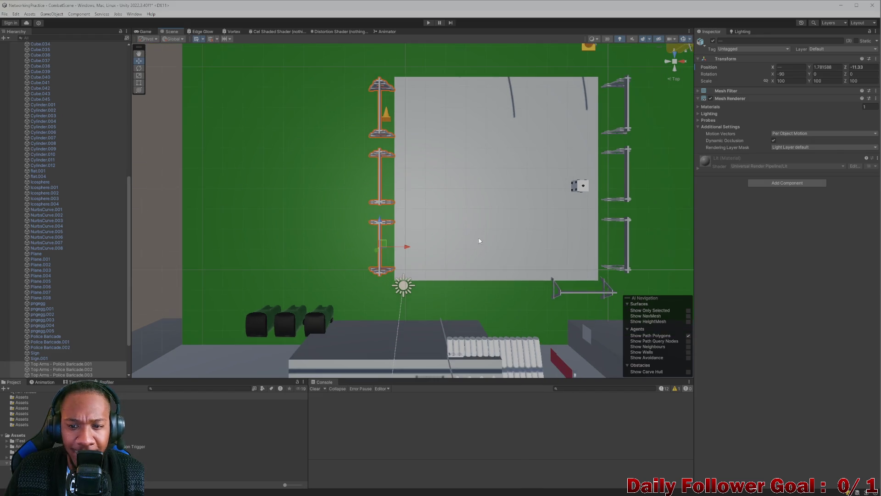
pyautogui.moveTo(478, 238); pyautogui.dragTo(407, 215)
pyautogui.press('w')
pyautogui.click(346, 191)
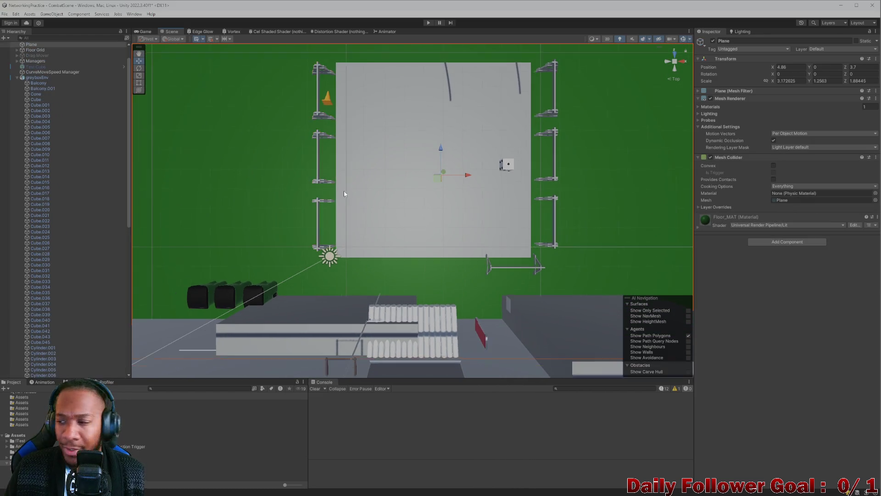
pyautogui.scroll(-1, 343, 222)
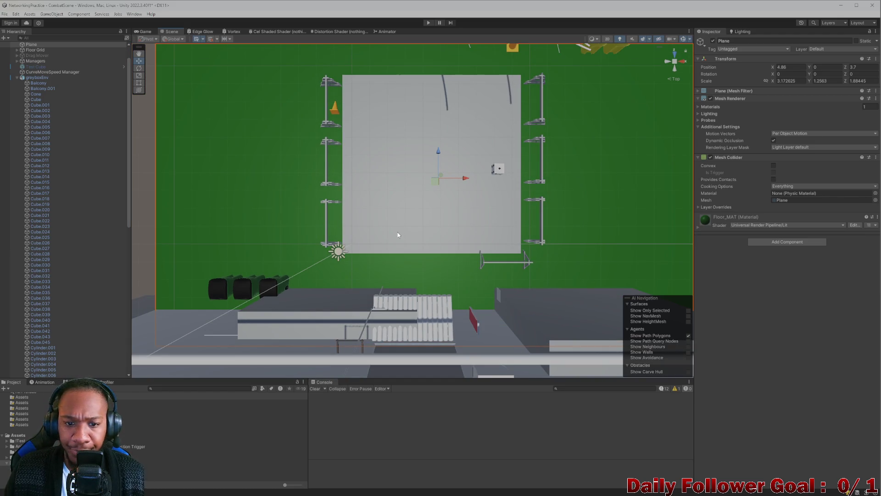
pyautogui.moveTo(430, 232)
pyautogui.mouseDown()
pyautogui.moveTo(353, 234)
pyautogui.moveTo(436, 147)
pyautogui.moveTo(462, 97)
pyautogui.moveTo(374, 232)
pyautogui.moveTo(324, 235)
pyautogui.moveTo(470, 191)
pyautogui.moveTo(403, 201)
pyautogui.mouseUp()
pyautogui.click(456, 194)
pyautogui.click(404, 205)
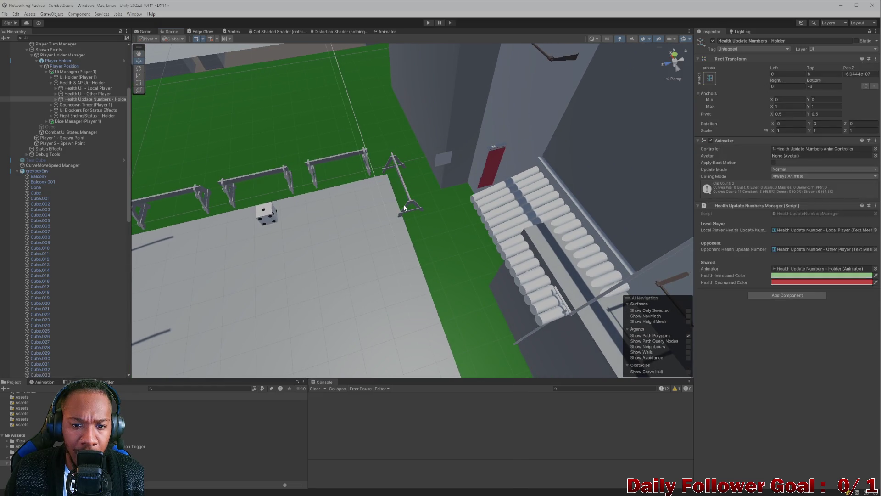
# Select Cube.034 among the overlapping fence pieces and survey the arena
pyautogui.click(404, 207)
pyautogui.click(407, 207)
pyautogui.scroll(5, 308, 228)
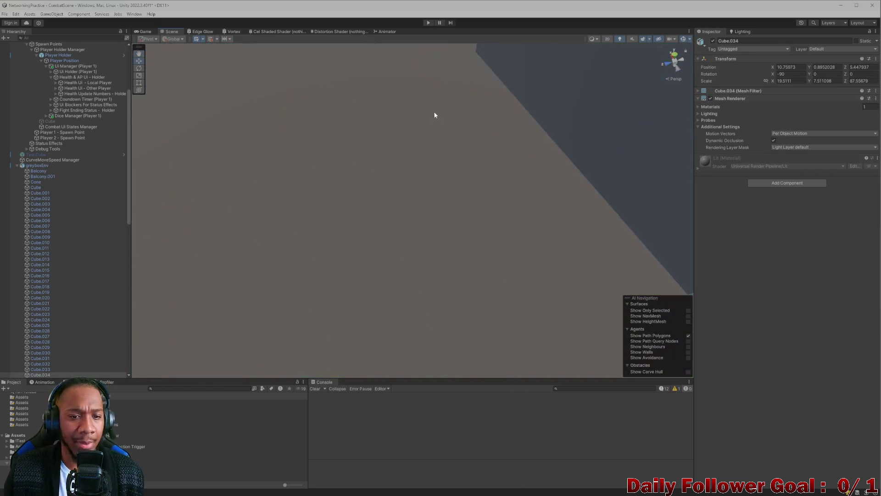
pyautogui.moveTo(433, 111)
pyautogui.mouseDown()
pyautogui.moveTo(615, 133)
pyautogui.moveTo(390, 199)
pyautogui.mouseUp()
pyautogui.scroll(-5, 320, 203)
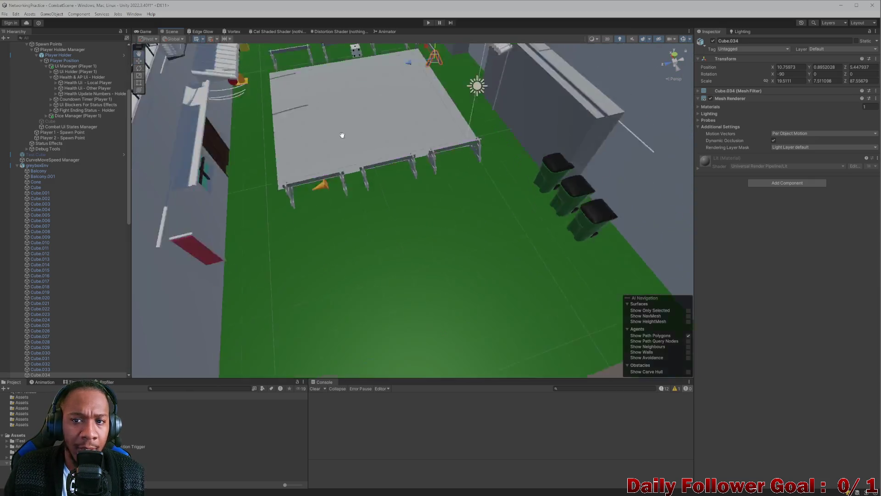
pyautogui.moveTo(342, 133)
pyautogui.mouseDown()
pyautogui.moveTo(346, 208)
pyautogui.moveTo(337, 137)
pyautogui.mouseUp()
pyautogui.moveTo(328, 173); pyautogui.dragTo(329, 124)
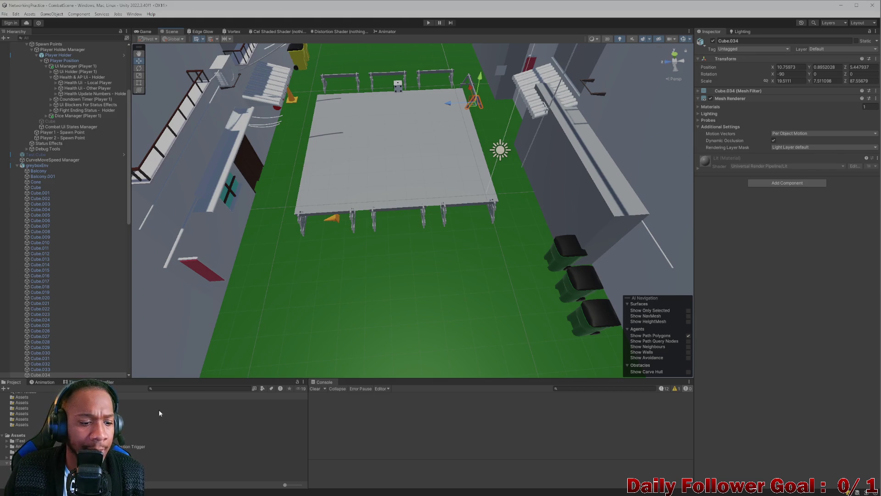
# Change the Cone material's base colour to the darker orange BA5F00
pyautogui.click(160, 441)
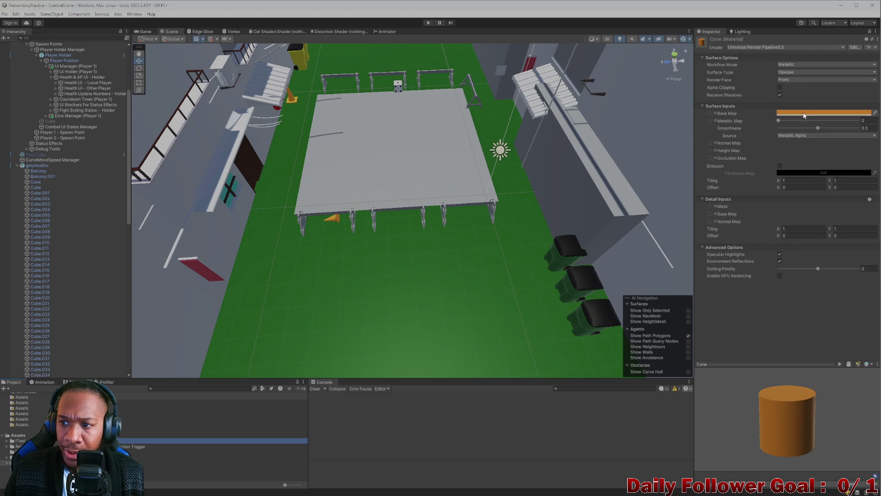
pyautogui.click(804, 114)
pyautogui.click(858, 157)
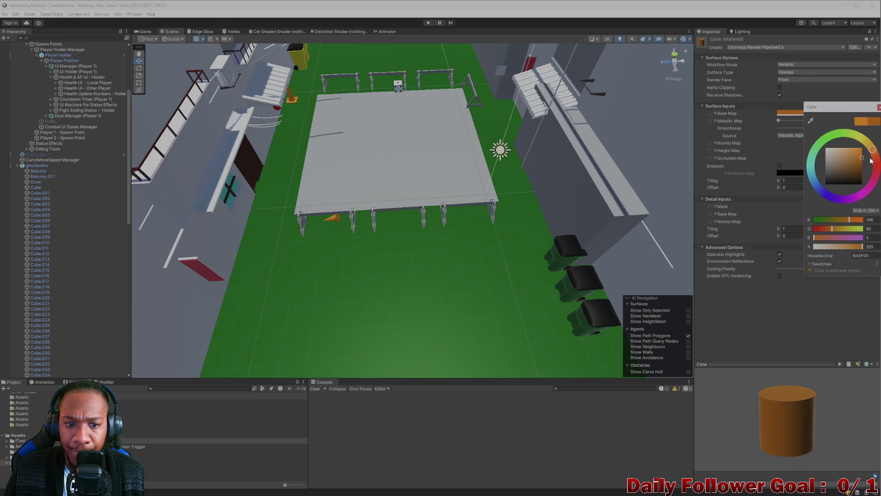
pyautogui.click(482, 260)
pyautogui.moveTo(482, 260)
pyautogui.mouseDown()
pyautogui.moveTo(361, 203)
pyautogui.moveTo(372, 77)
pyautogui.moveTo(375, 142)
pyautogui.moveTo(321, 211)
pyautogui.moveTo(407, 212)
pyautogui.moveTo(484, 334)
pyautogui.moveTo(455, 250)
pyautogui.moveTo(488, 270)
pyautogui.moveTo(444, 234)
pyautogui.moveTo(508, 221)
pyautogui.moveTo(419, 230)
pyautogui.moveTo(364, 273)
pyautogui.moveTo(363, 286)
pyautogui.mouseUp()
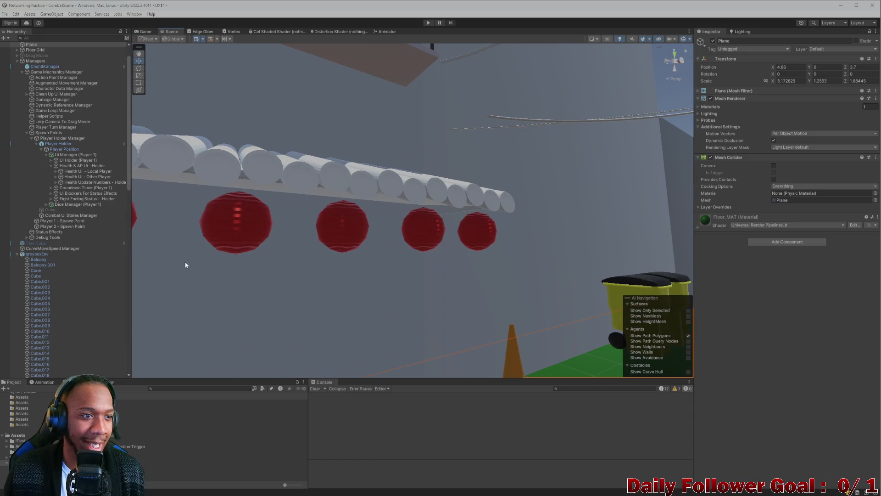
# Orbit and zoom around the arena, from the red spheres by the wall out to the whole barricaded floor
pyautogui.moveTo(228, 212)
pyautogui.mouseDown()
pyautogui.moveTo(305, 213)
pyautogui.moveTo(482, 254)
pyautogui.moveTo(514, 238)
pyautogui.moveTo(356, 225)
pyautogui.mouseUp()
pyautogui.scroll(-10, 357, 226)
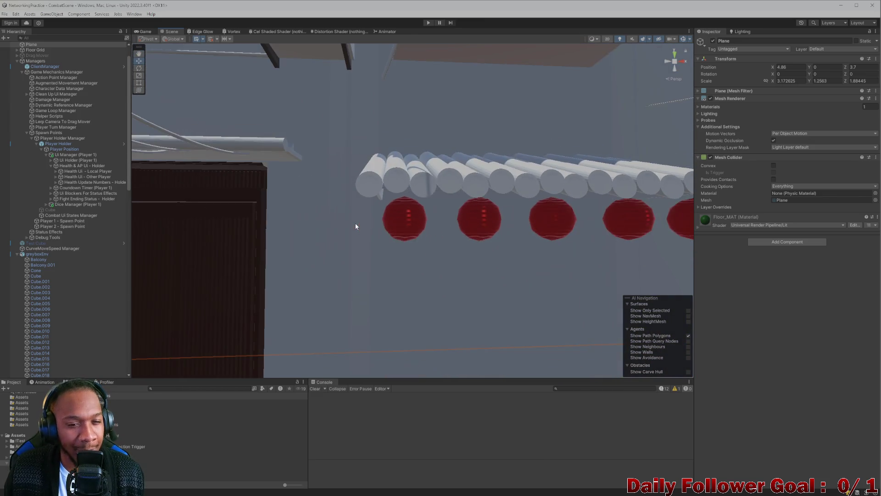
pyautogui.moveTo(323, 255)
pyautogui.mouseDown()
pyautogui.moveTo(259, 256)
pyautogui.moveTo(387, 345)
pyautogui.moveTo(359, 289)
pyautogui.moveTo(393, 271)
pyautogui.mouseUp()
pyautogui.scroll(3, 358, 296)
pyautogui.scroll(-3, 360, 292)
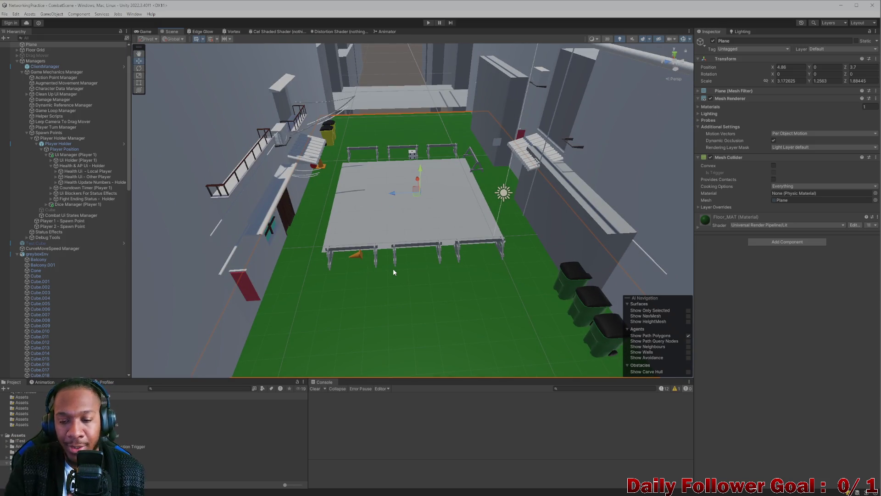
pyautogui.scroll(-2, 381, 203)
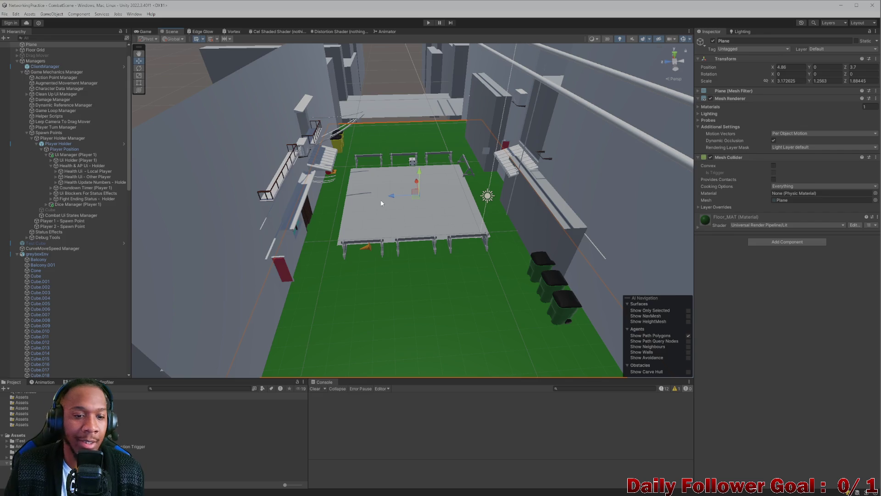
pyautogui.scroll(3, 383, 210)
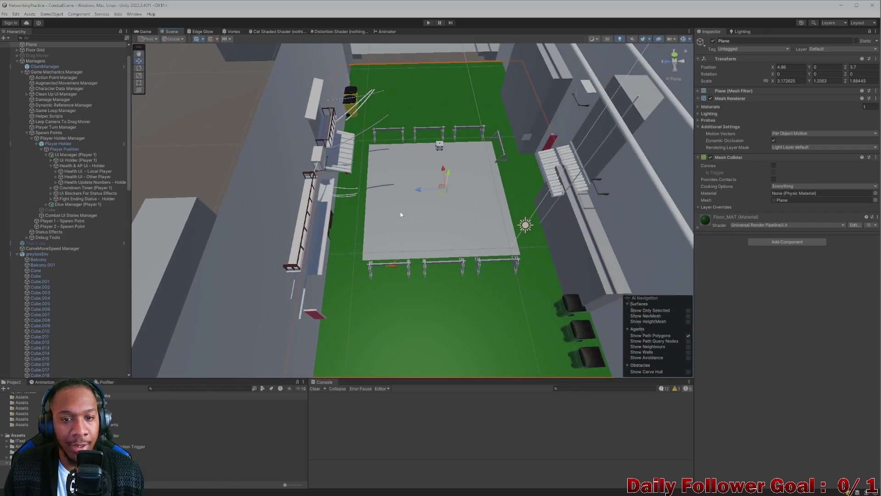
pyautogui.scroll(2, 359, 235)
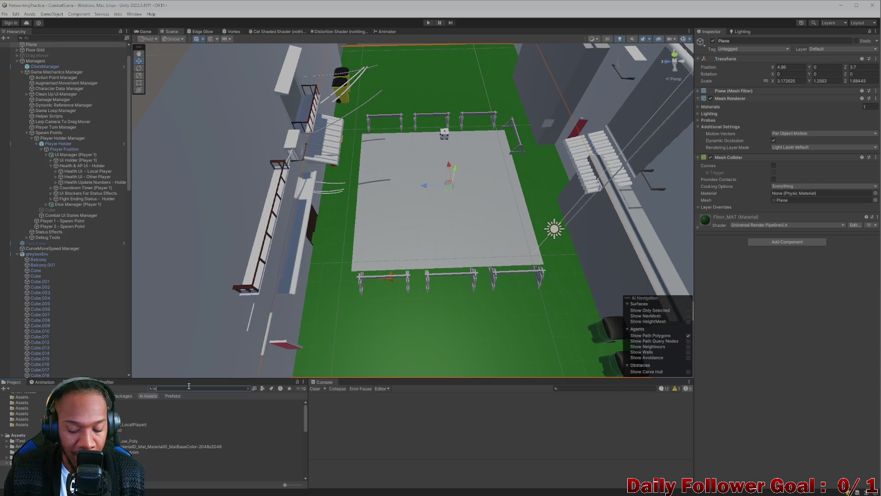
# Open the Lobby scene, then restore the editor window smaller so the built game window sits beside it
pyautogui.doubleClick(184, 407)
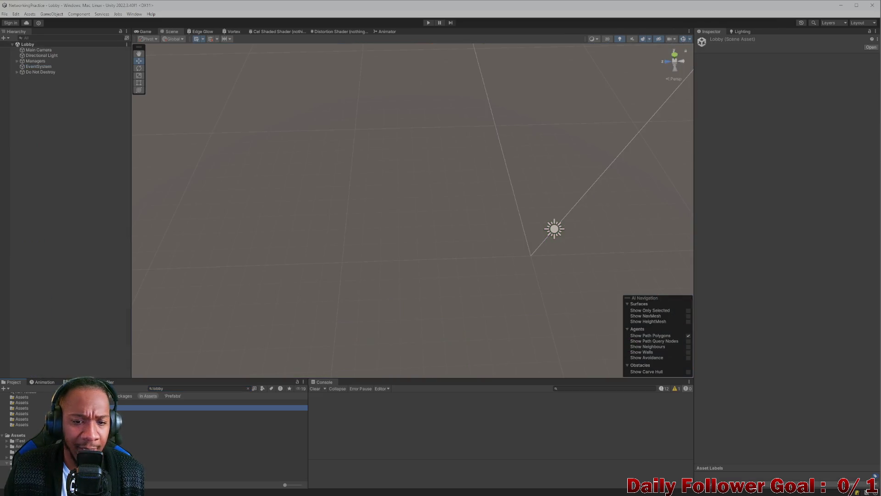
pyautogui.moveTo(282, 3); pyautogui.dragTo(283, 22)
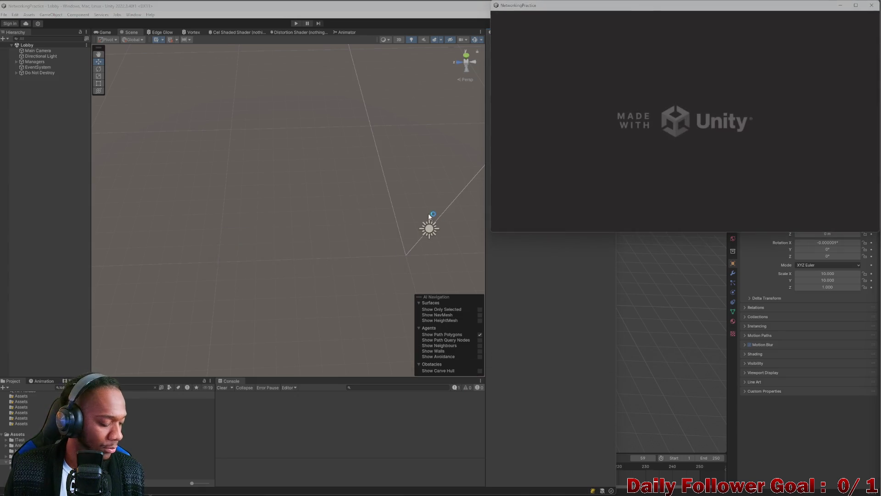
pyautogui.click(359, 171)
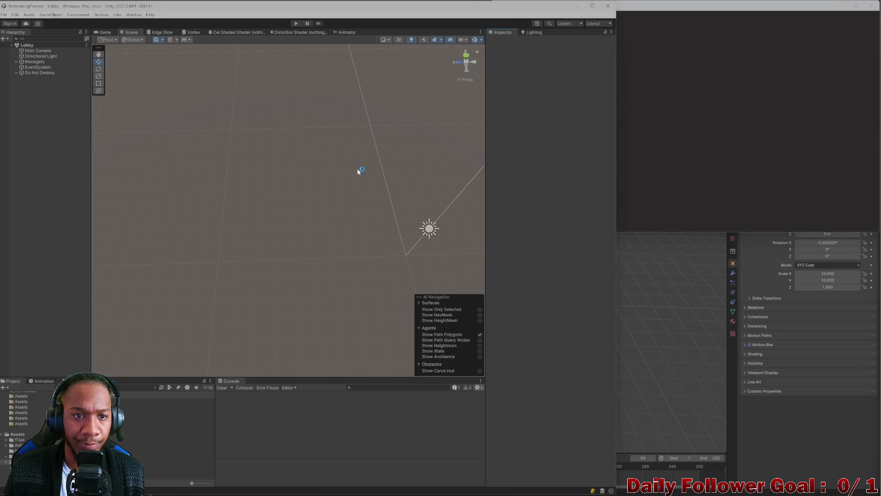
# Play the Lobby and connect both players, as 'asdf' in the editor and 'zxcv' in the build
pyautogui.click(293, 24)
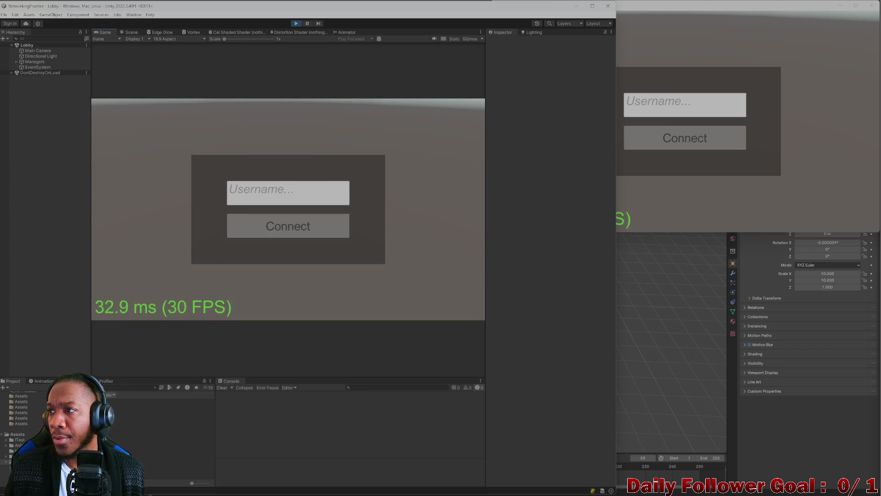
pyautogui.click(275, 193)
pyautogui.write('asdf')
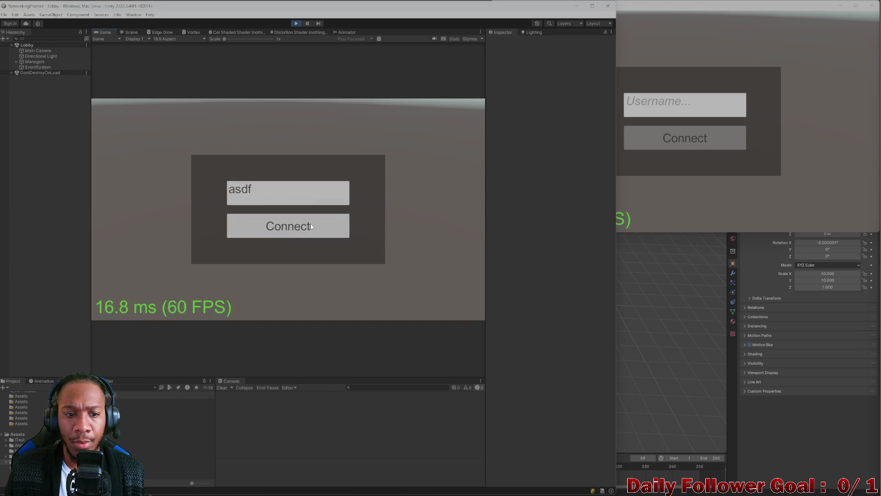
pyautogui.click(275, 228)
pyautogui.click(628, 110)
pyautogui.write('zxcv')
pyautogui.click(675, 142)
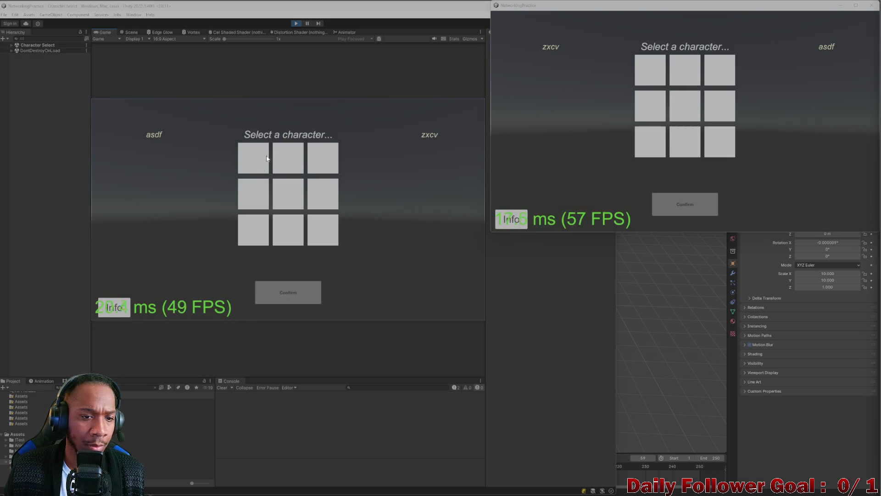
# Lock in The Brawn for the first player and The Speedster for the second
pyautogui.click(253, 157)
pyautogui.click(288, 157)
pyautogui.click(288, 293)
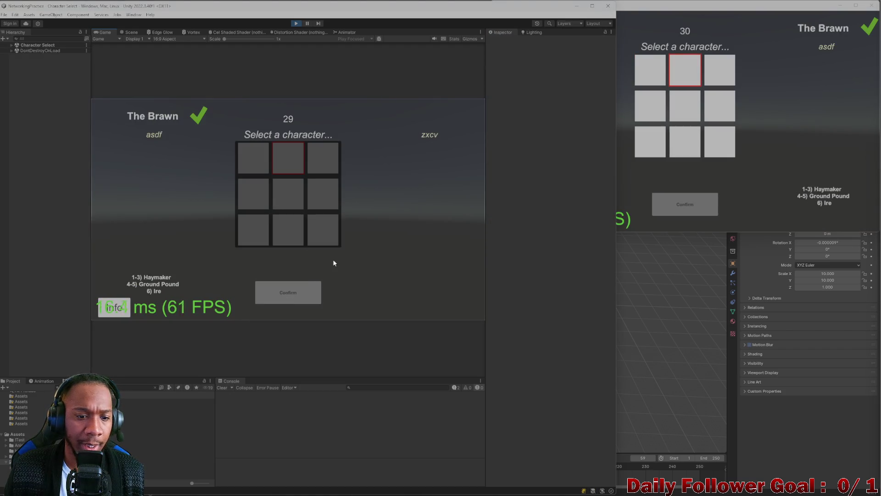
pyautogui.click(636, 68)
pyautogui.click(684, 202)
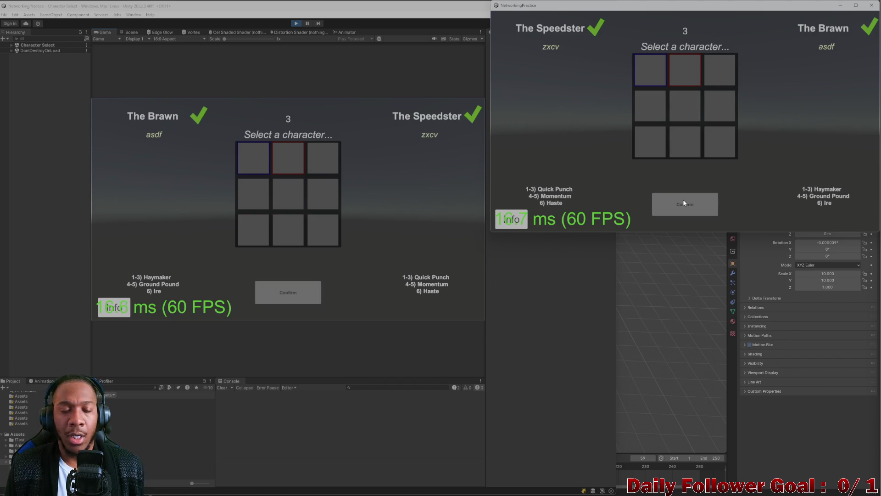
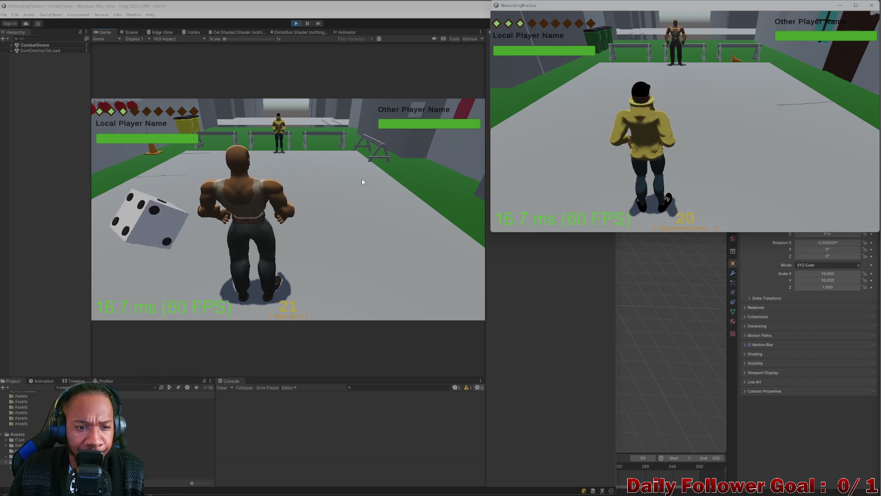
# In the editor Game view, move the local fighter to a chosen tile and confirm
pyautogui.click(167, 220)
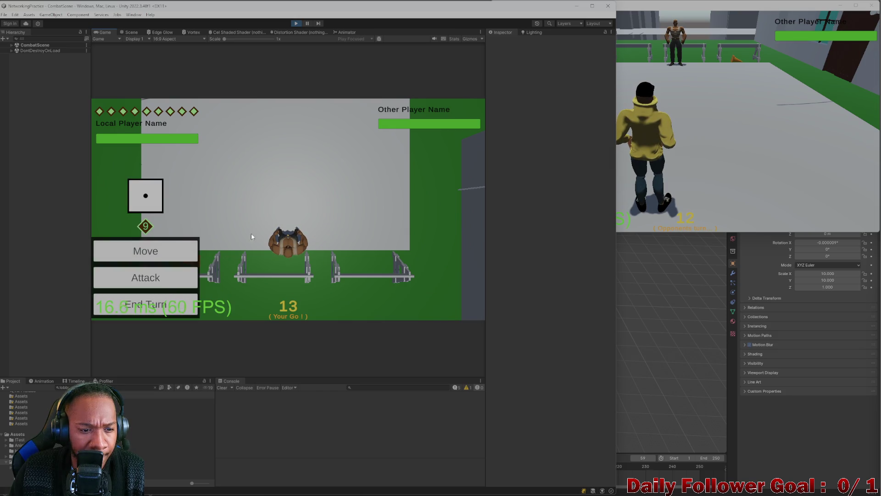
pyautogui.click(145, 251)
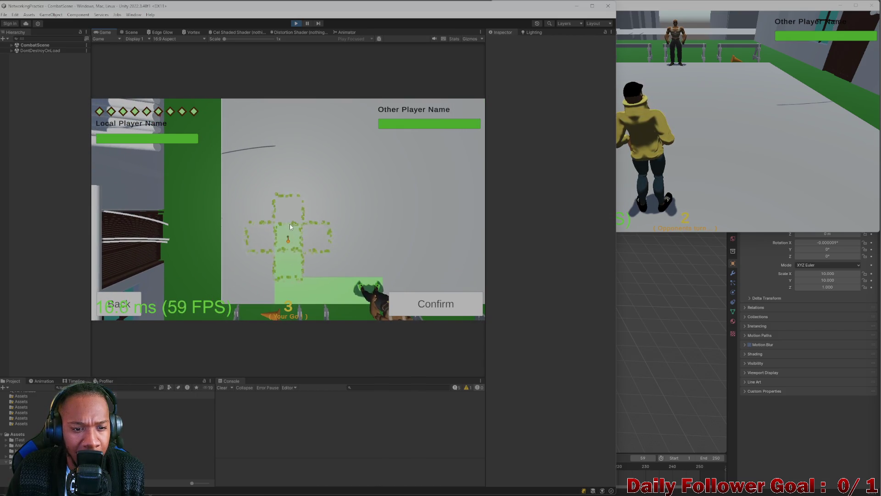
pyautogui.click(290, 225)
pyautogui.click(419, 304)
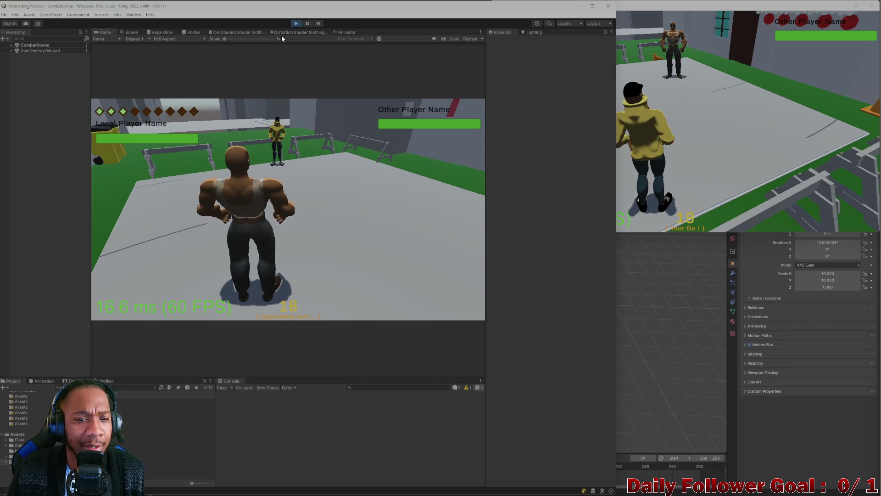
# In the build window, move the yellow-jacket fighter along a path and end its turn
pyautogui.click(634, 128)
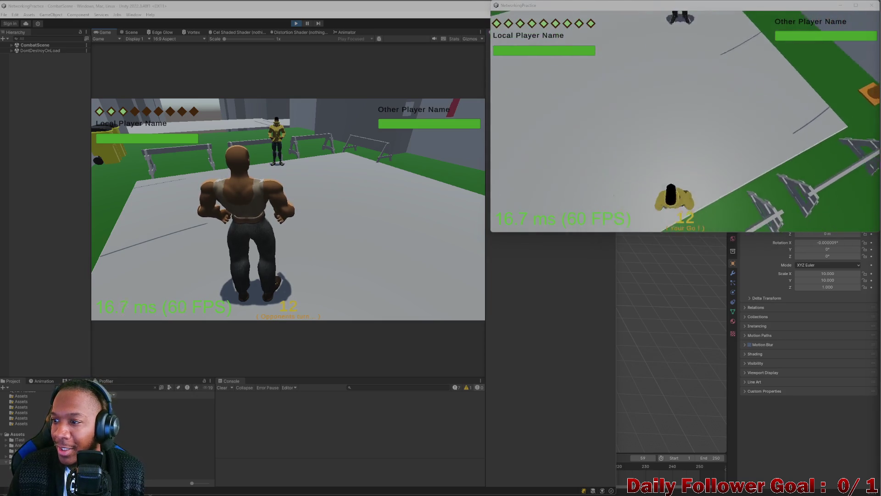
pyautogui.click(551, 168)
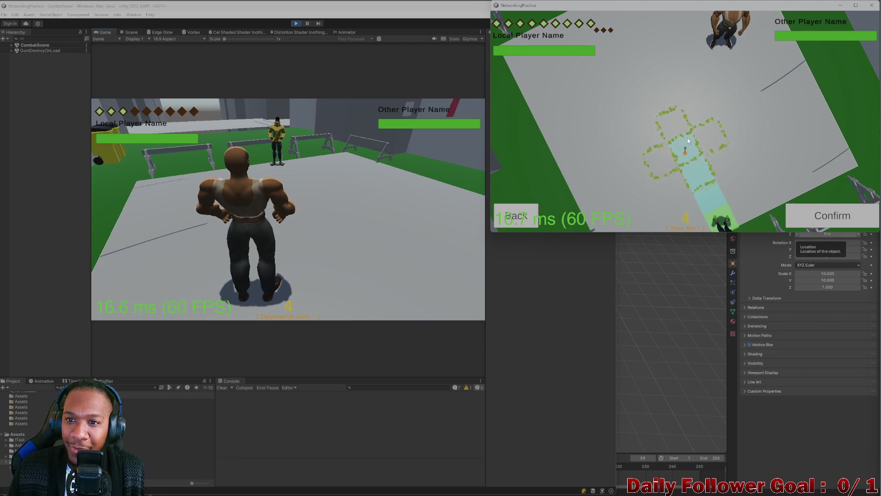
pyautogui.click(841, 221)
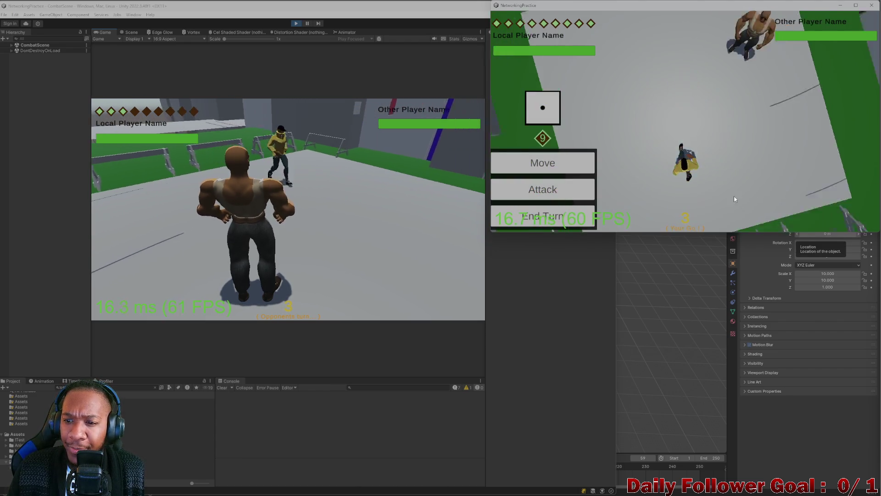
pyautogui.click(532, 214)
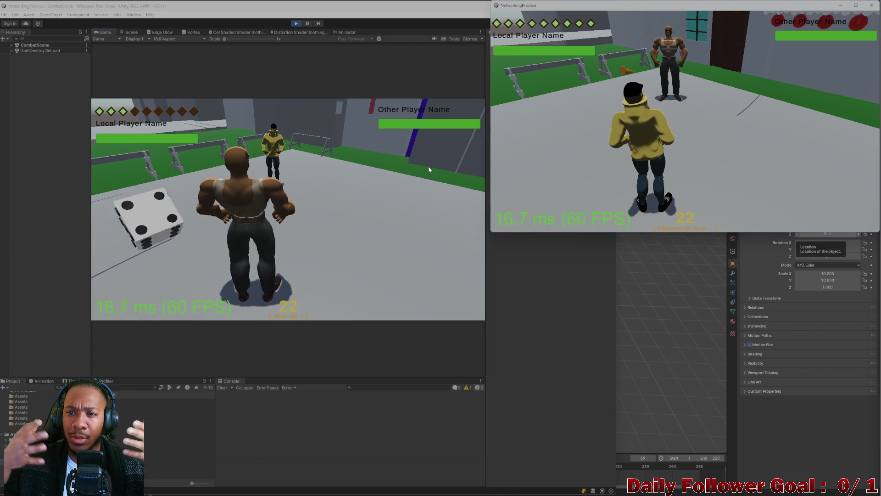
pyautogui.click(121, 221)
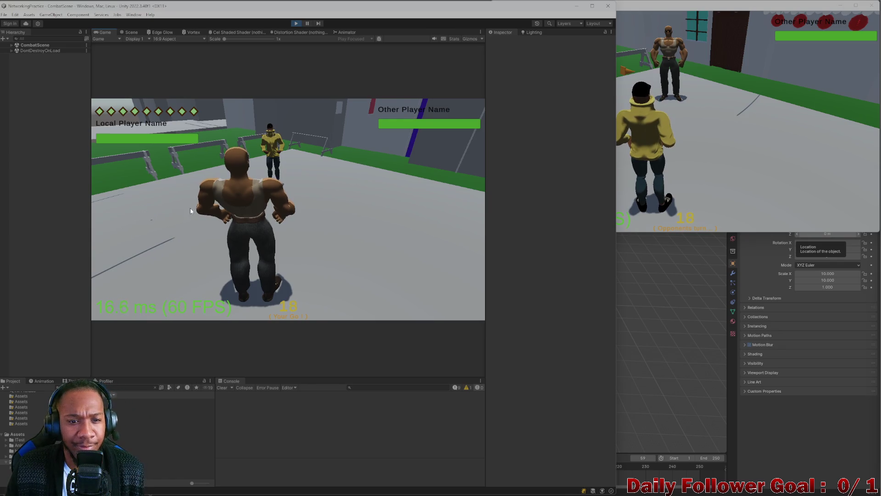
# Move the editor's fighter one tile toward the opponent and end its turn
pyautogui.click(168, 251)
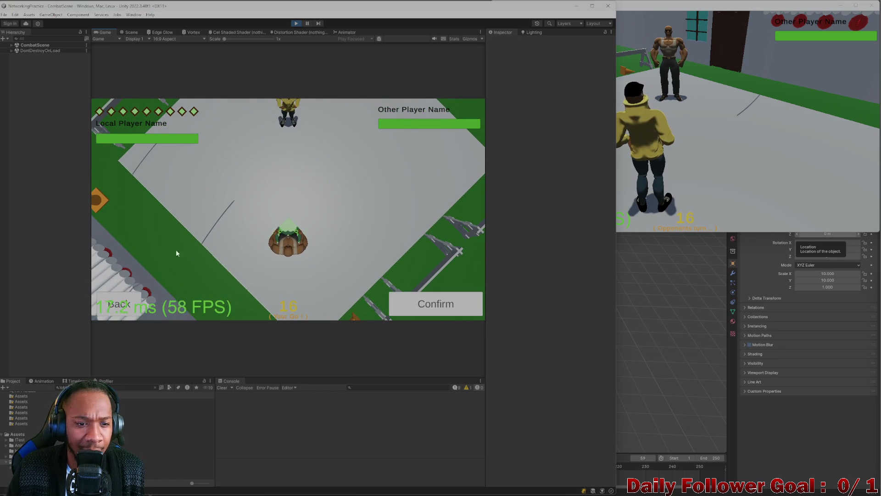
pyautogui.click(263, 255)
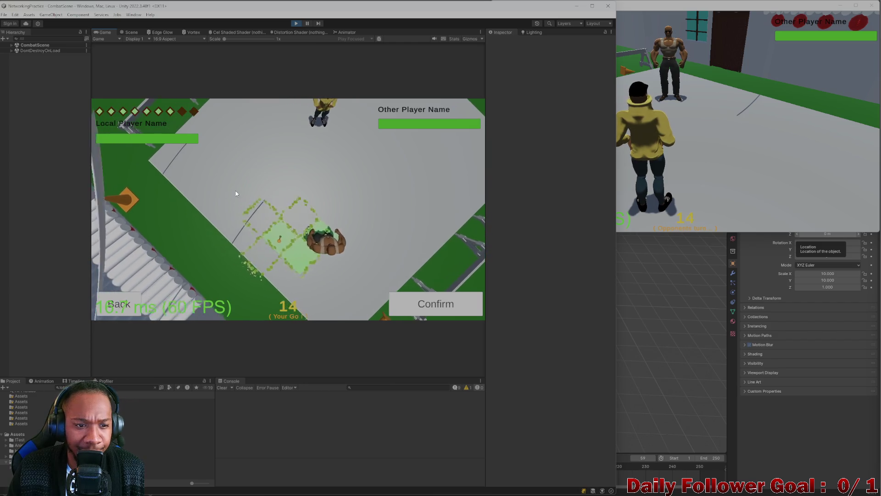
pyautogui.click(304, 252)
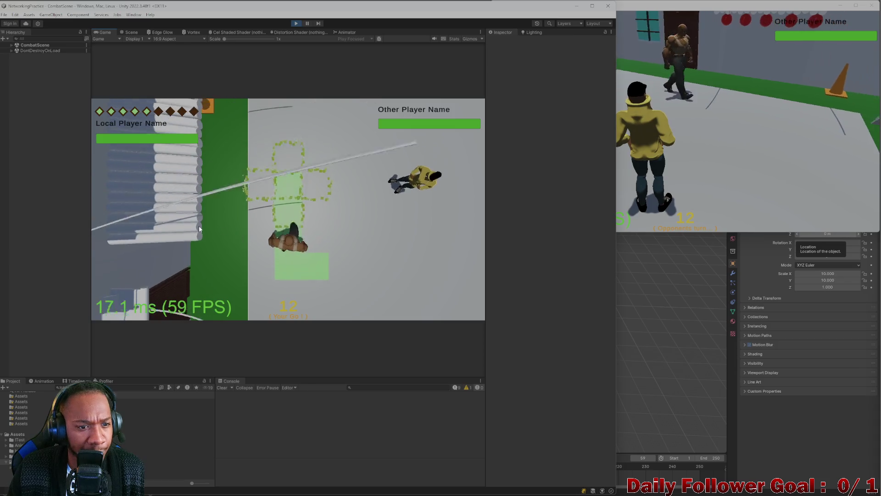
pyautogui.click(169, 296)
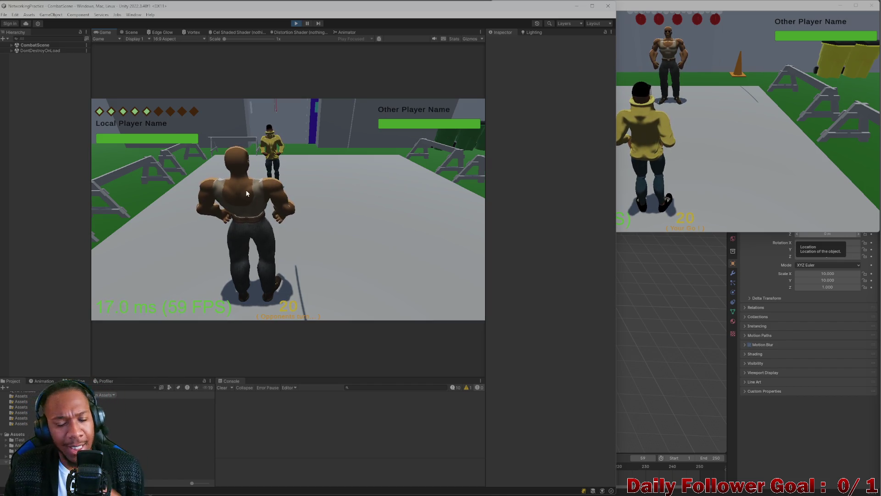
# Move the yellow fighter beside the brawler, end turns, and show the Haymaker/Ground Pound/Ire attack list
pyautogui.click(698, 144)
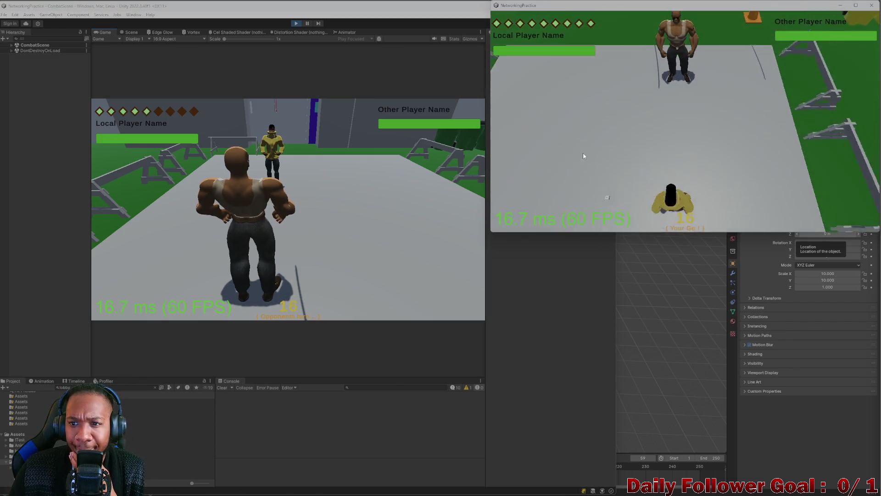
pyautogui.click(575, 169)
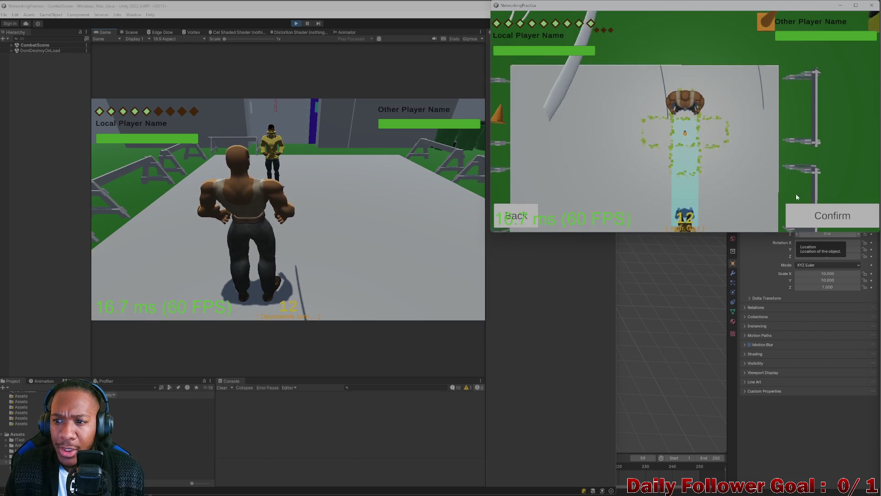
pyautogui.click(840, 219)
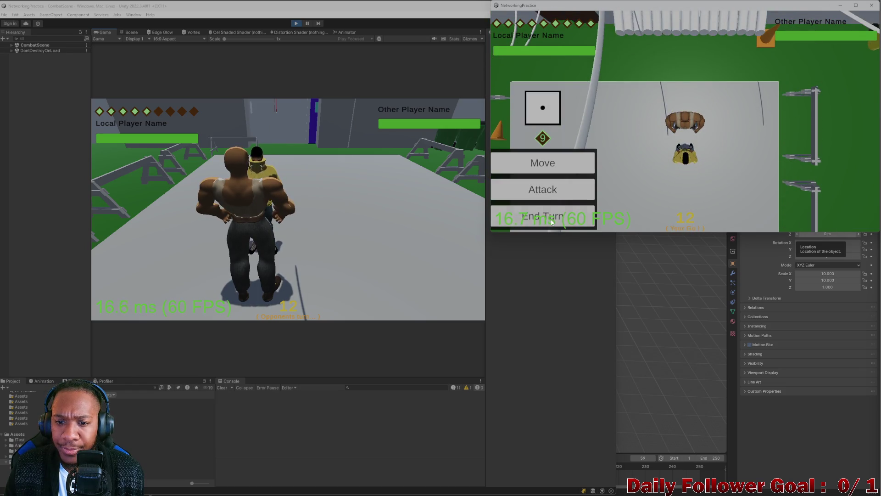
pyautogui.click(552, 223)
pyautogui.click(144, 234)
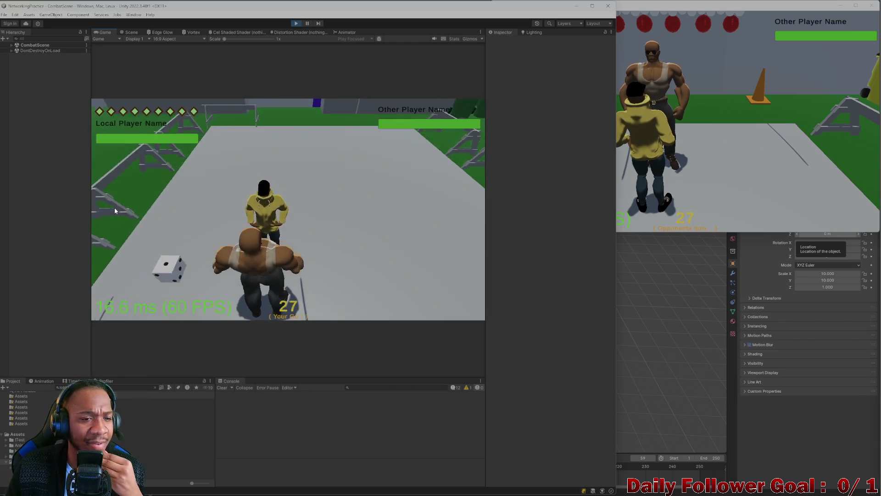
pyautogui.click(173, 278)
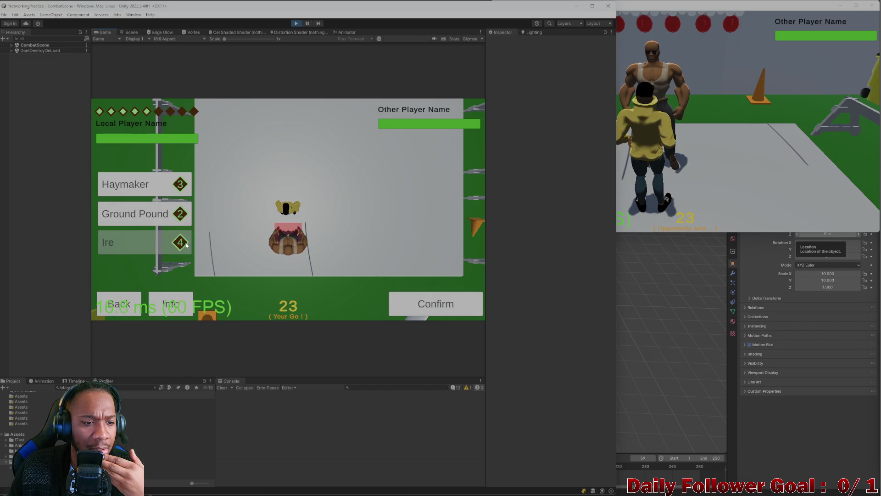
# Use the Ground Pound attack with the editor's fighter and end its turn
pyautogui.click(160, 216)
pyautogui.click(402, 294)
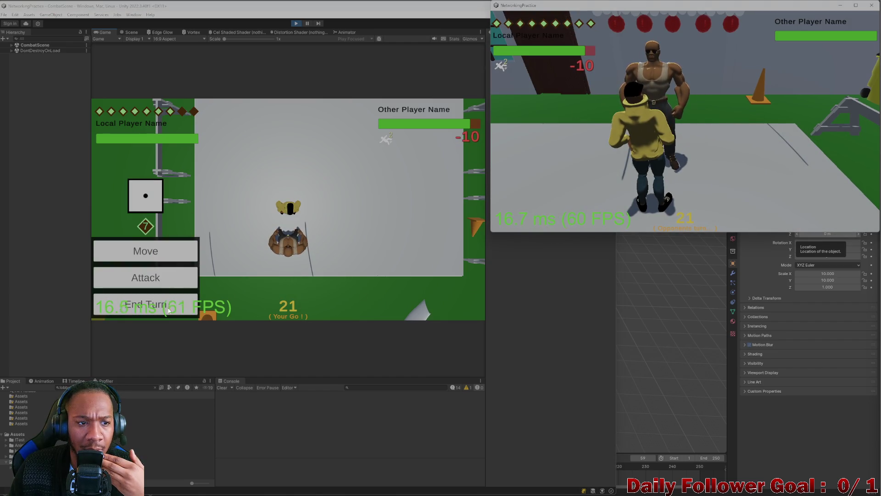
pyautogui.click(168, 309)
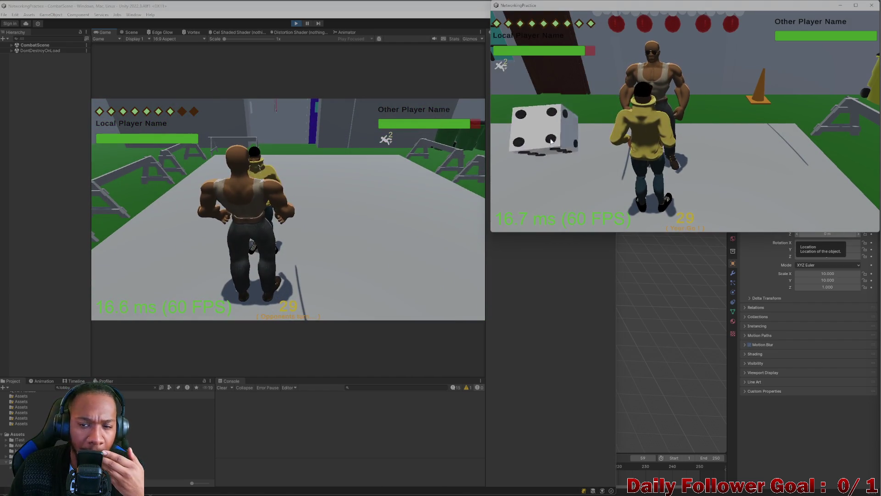
# Roll the die for the yellow fighter and use its Haste ability
pyautogui.click(545, 139)
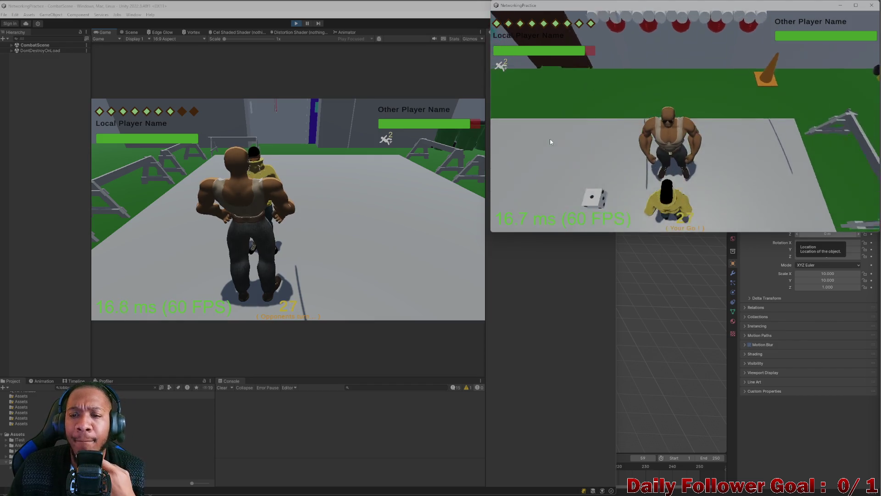
pyautogui.click(545, 192)
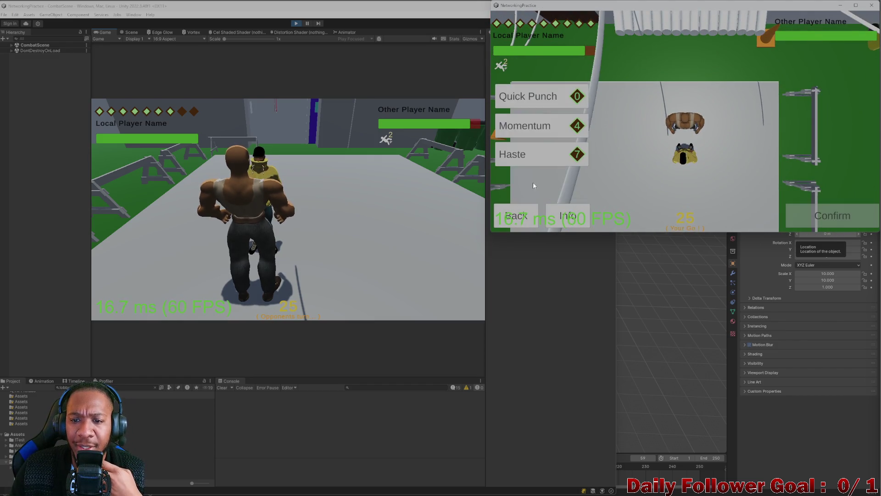
pyautogui.click(820, 219)
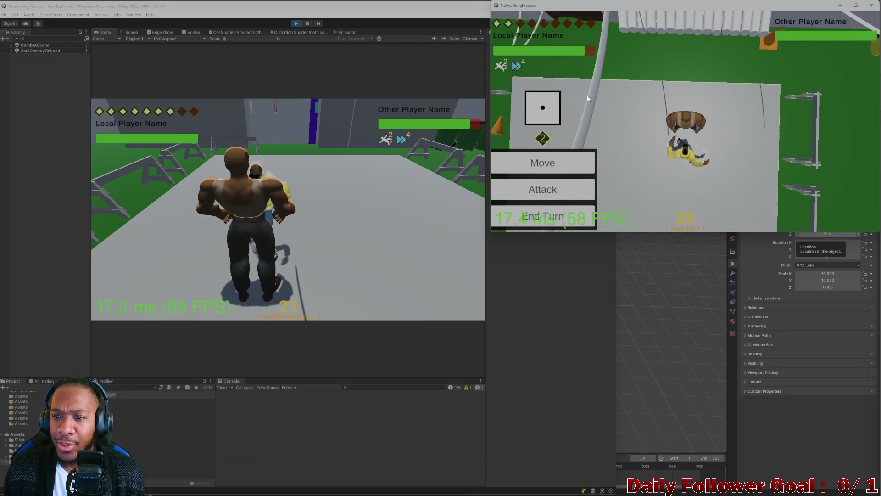
pyautogui.click(565, 190)
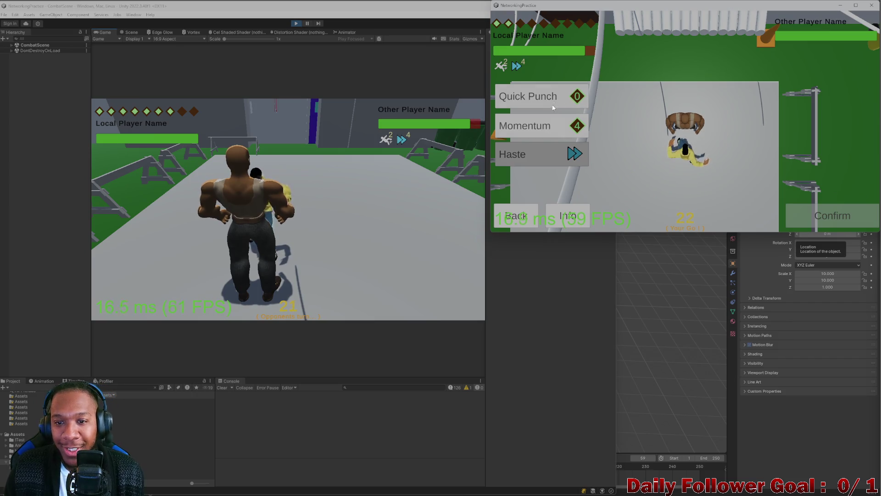
pyautogui.click(517, 218)
# Move the yellow fighter twice along the fence and end its turn
pyautogui.click(540, 163)
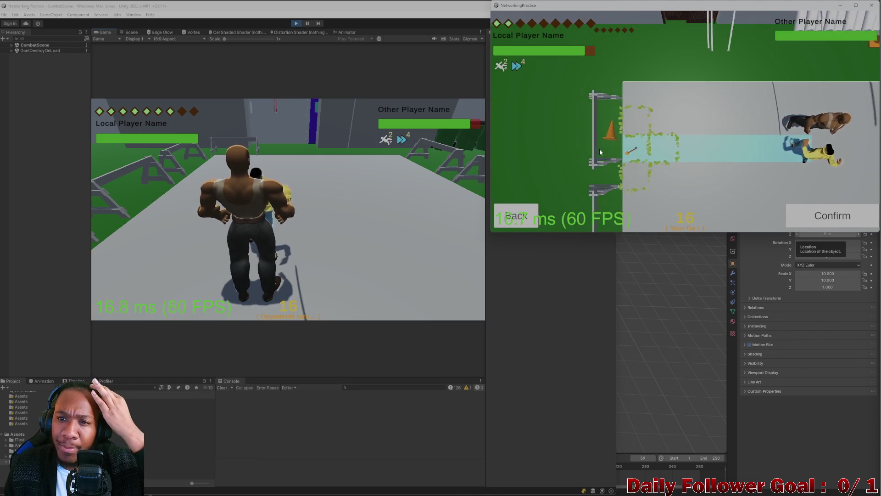
pyautogui.click(834, 206)
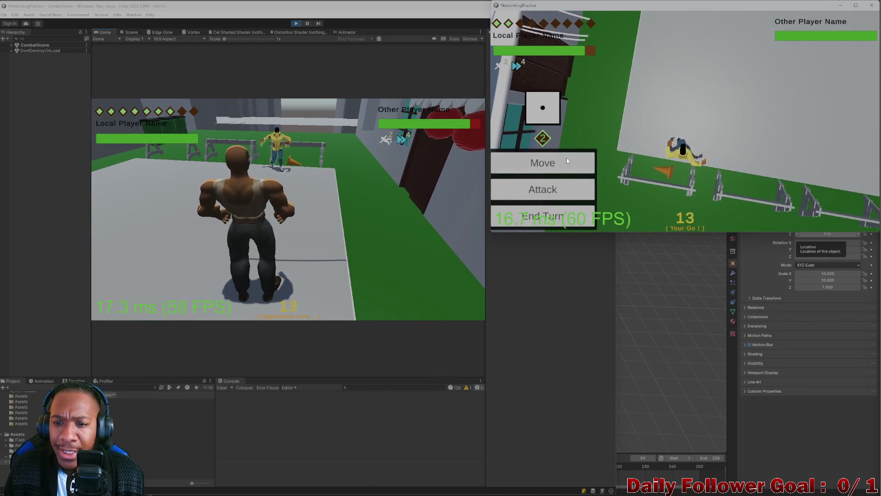
pyautogui.click(542, 163)
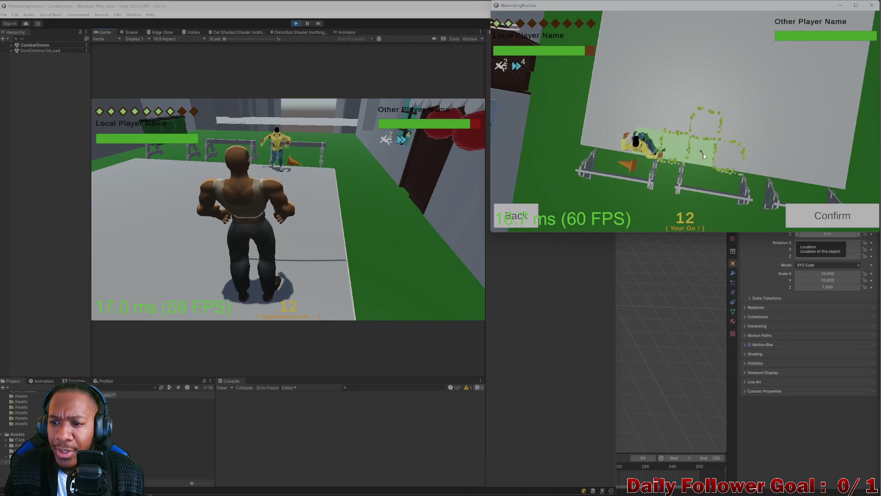
pyautogui.click(860, 225)
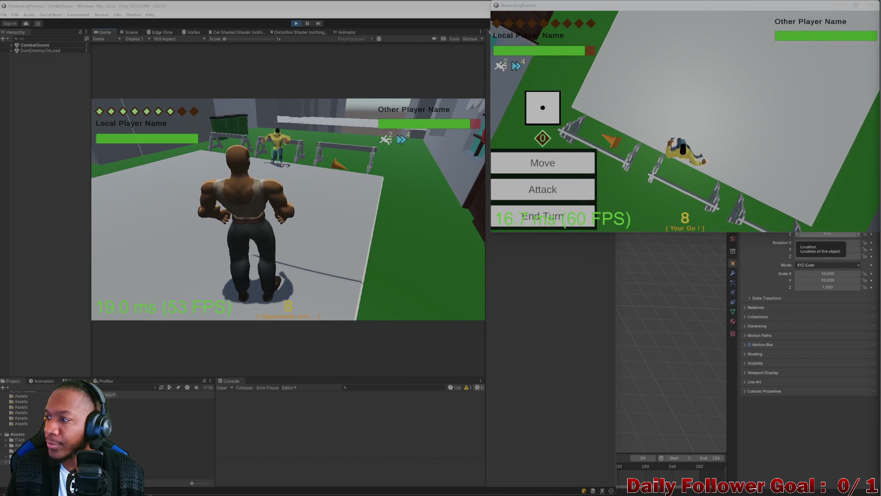
pyautogui.click(563, 222)
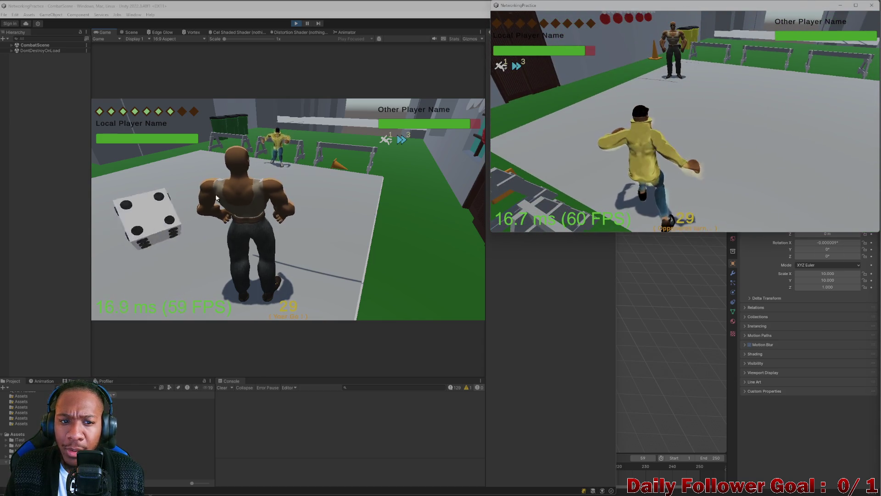
# Confirm the editor fighter's move on the board and end its turn
pyautogui.click(121, 237)
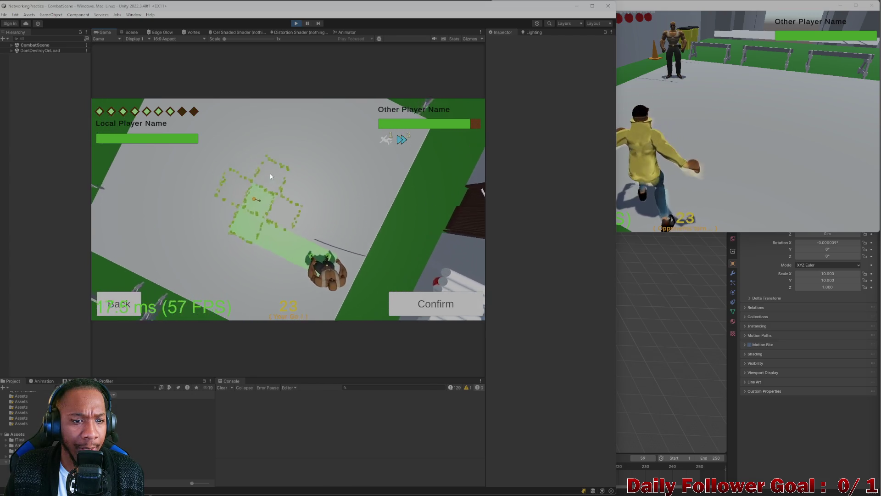
pyautogui.click(444, 304)
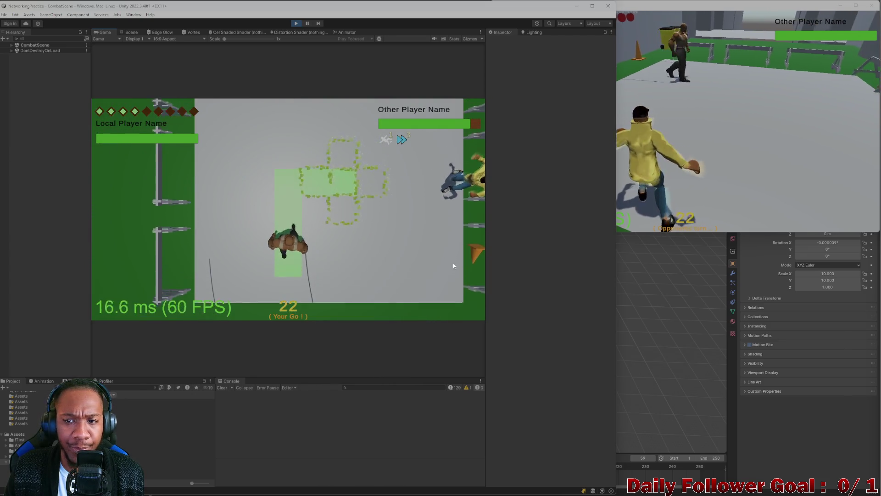
pyautogui.hotkey('alt', 'Tab')
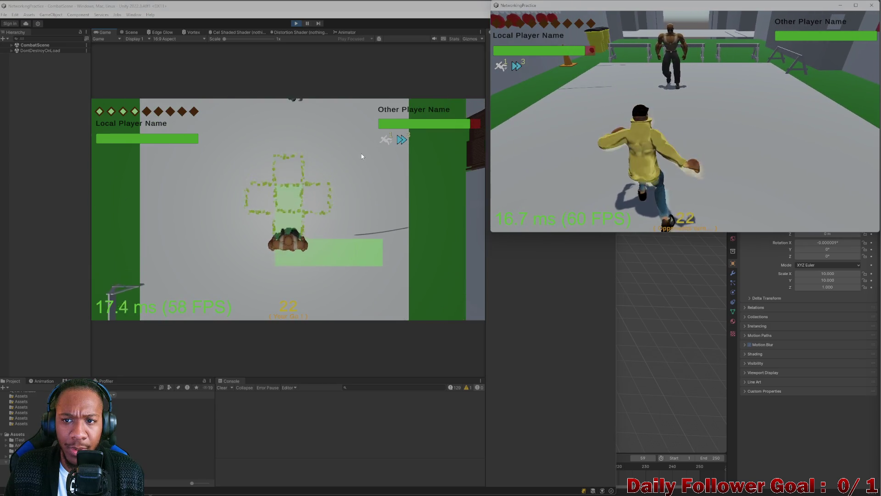
pyautogui.click(156, 299)
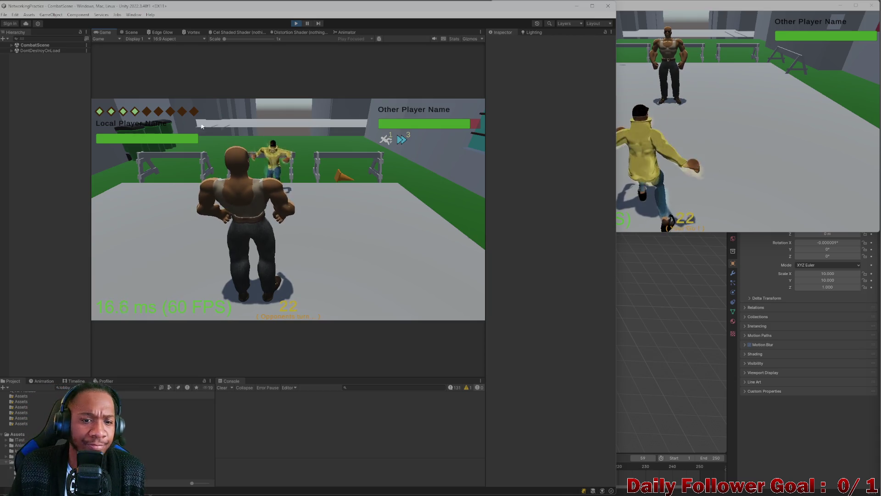
# End the turn in each window, then close the second game window
pyautogui.click(631, 162)
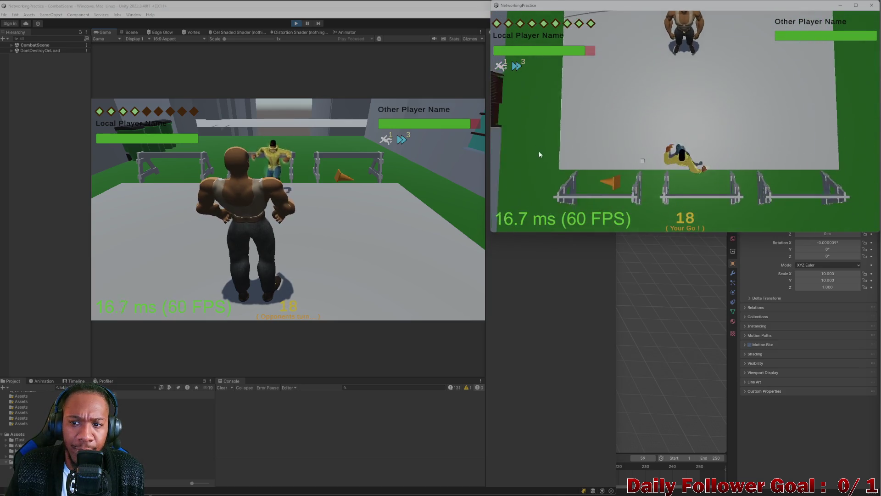
pyautogui.click(552, 218)
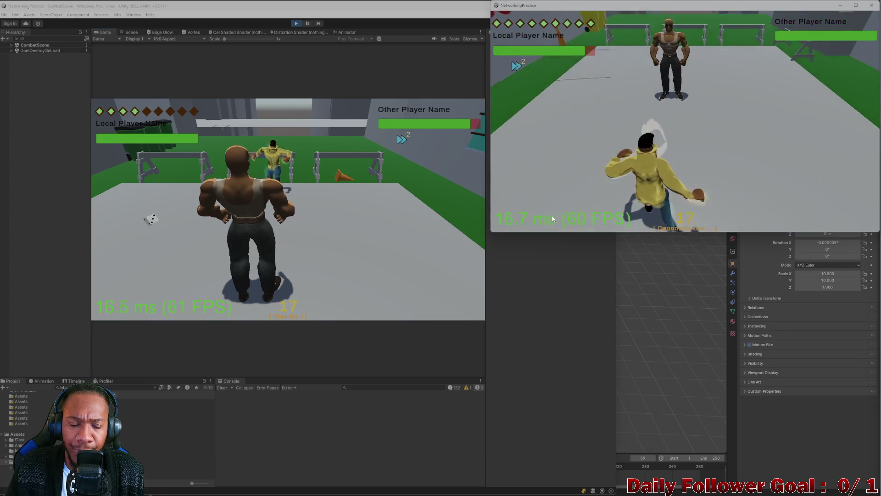
pyautogui.click(155, 229)
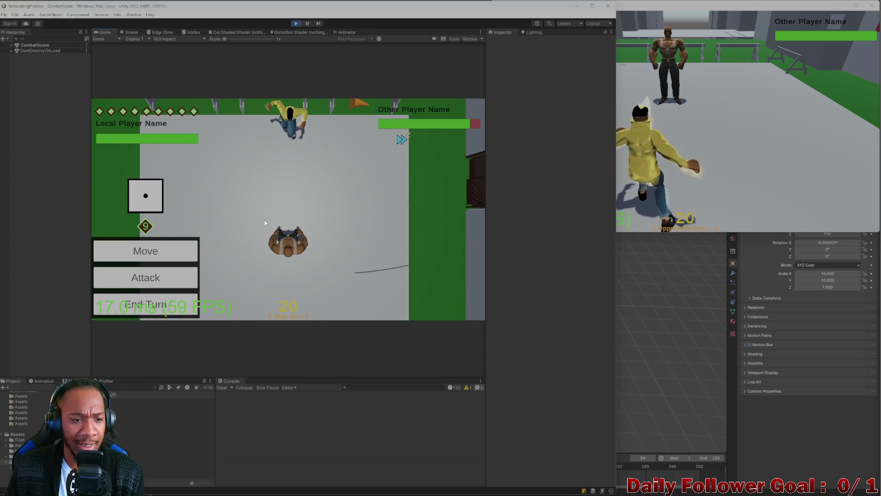
pyautogui.click(134, 307)
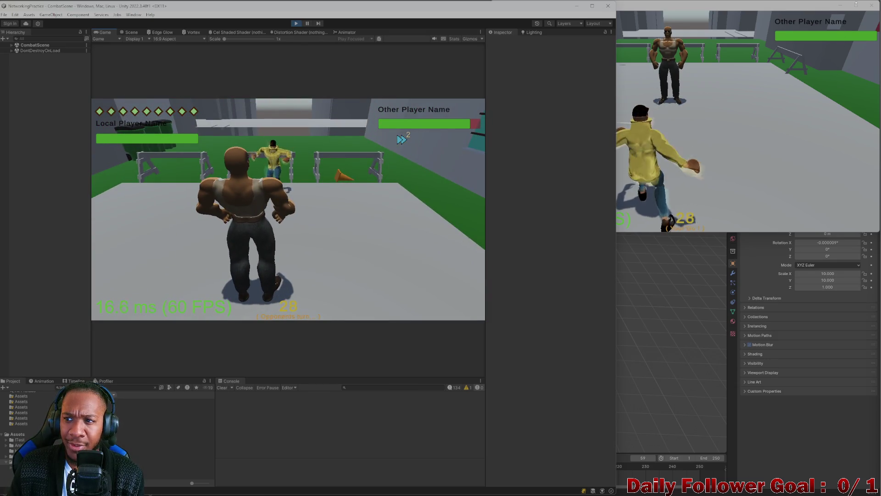
pyautogui.click(873, 8)
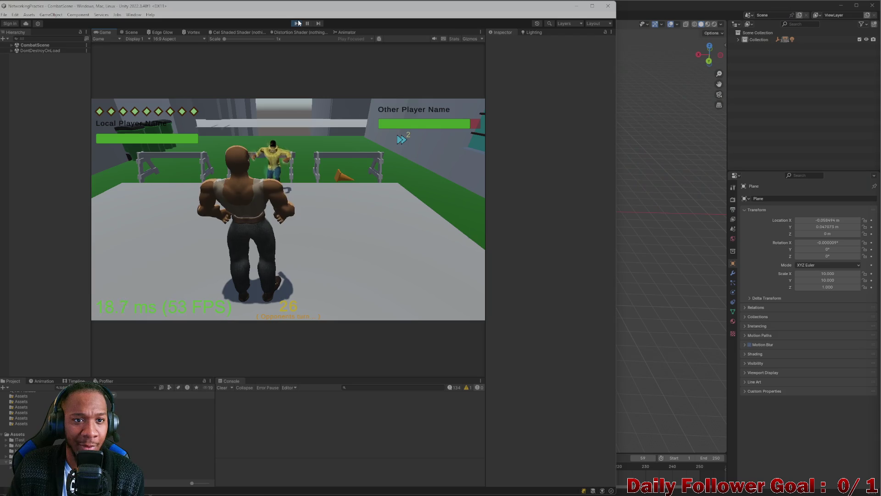
# Exit Play mode back to the Lobby scene and switch over to the Blender arena file
pyautogui.click(295, 23)
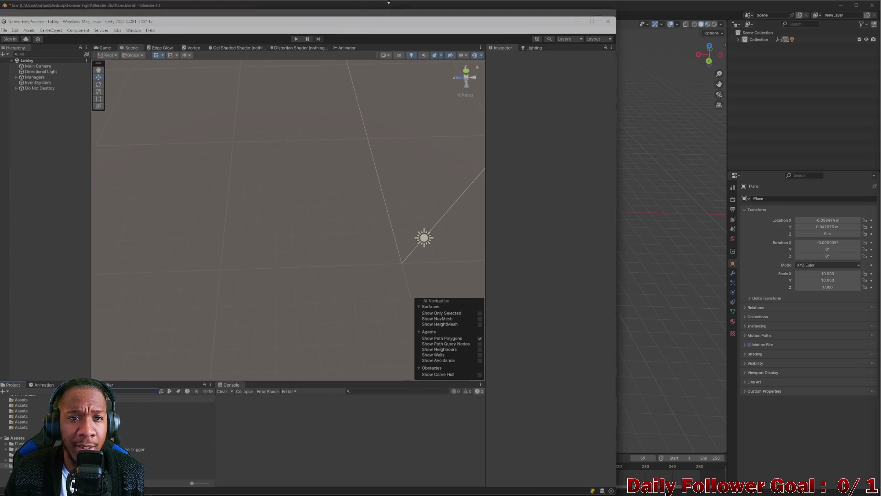
pyautogui.moveTo(354, 3)
pyautogui.mouseDown()
pyautogui.moveTo(516, 69)
pyautogui.moveTo(578, 25)
pyautogui.moveTo(578, 1)
pyautogui.mouseUp()
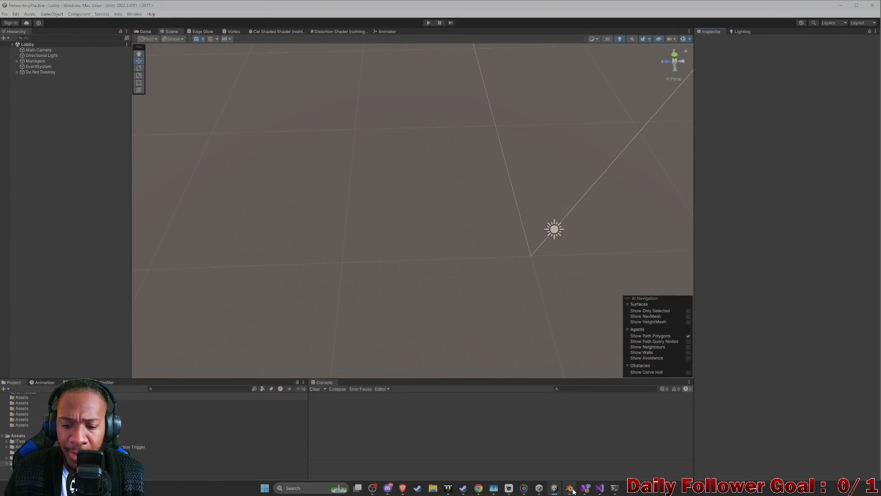
pyautogui.click(570, 488)
# Zoom around the arena's shutter, awning and barriers, then select the pngegg.001 sign panel
pyautogui.scroll(8, 433, 115)
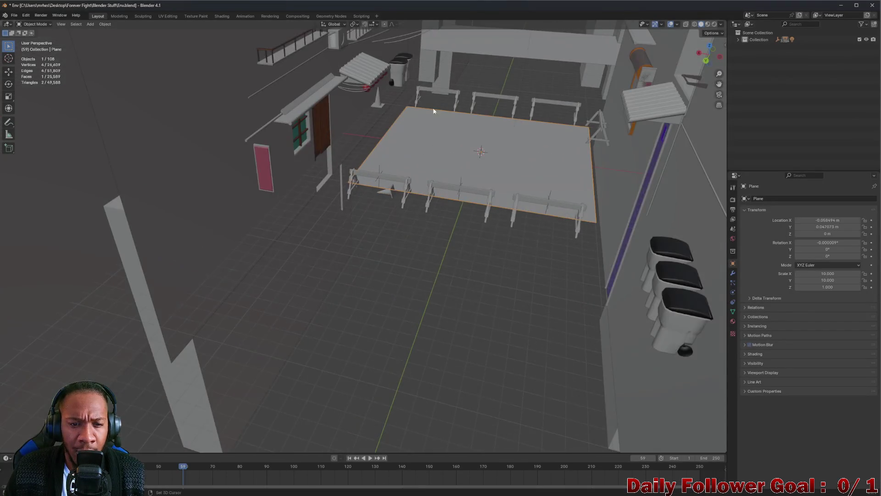
pyautogui.scroll(-3, 433, 114)
pyautogui.scroll(5, 336, 230)
pyautogui.scroll(-3, 354, 216)
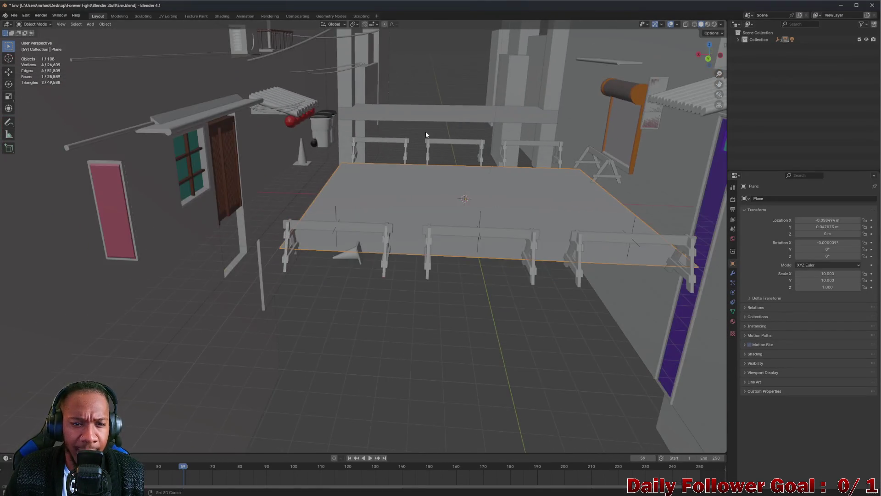
pyautogui.scroll(-2, 374, 188)
pyautogui.scroll(4, 335, 165)
pyautogui.scroll(-4, 321, 141)
pyautogui.scroll(3, 303, 169)
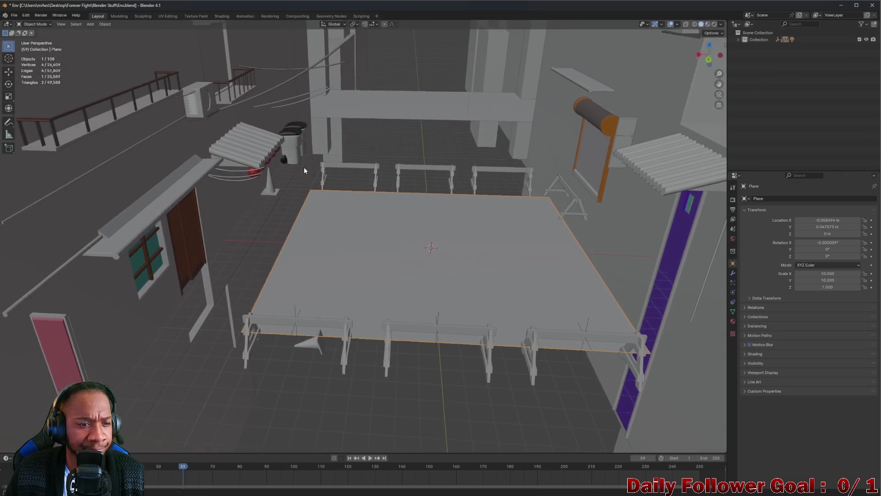
pyautogui.scroll(-4, 395, 232)
pyautogui.scroll(5, 258, 178)
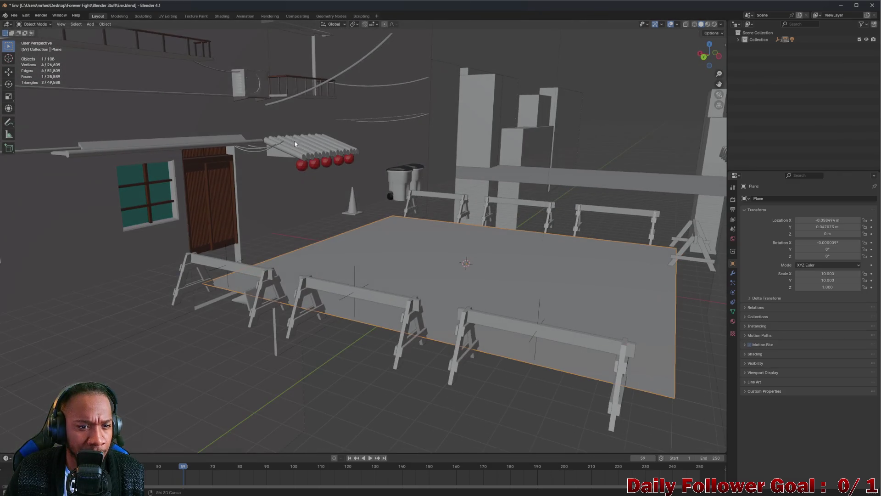
pyautogui.scroll(-3, 297, 148)
pyautogui.scroll(5, 354, 188)
pyautogui.scroll(-3, 385, 204)
pyautogui.scroll(-2, 526, 174)
pyautogui.scroll(4, 406, 187)
pyautogui.scroll(-4, 459, 197)
pyautogui.scroll(2, 538, 210)
pyautogui.scroll(5, 538, 210)
pyautogui.scroll(-3, 639, 139)
pyautogui.scroll(2, 564, 169)
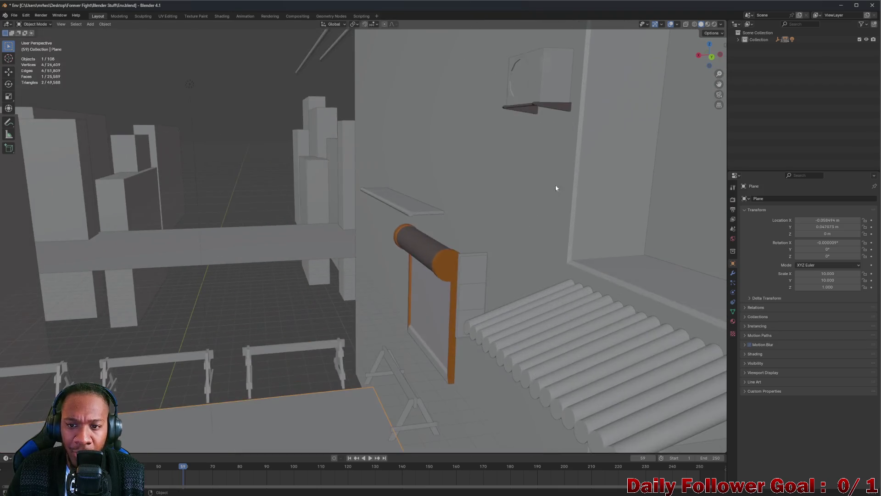
pyautogui.scroll(-2, 562, 188)
pyautogui.scroll(4, 532, 197)
pyautogui.scroll(-4, 470, 165)
pyautogui.scroll(1, 440, 201)
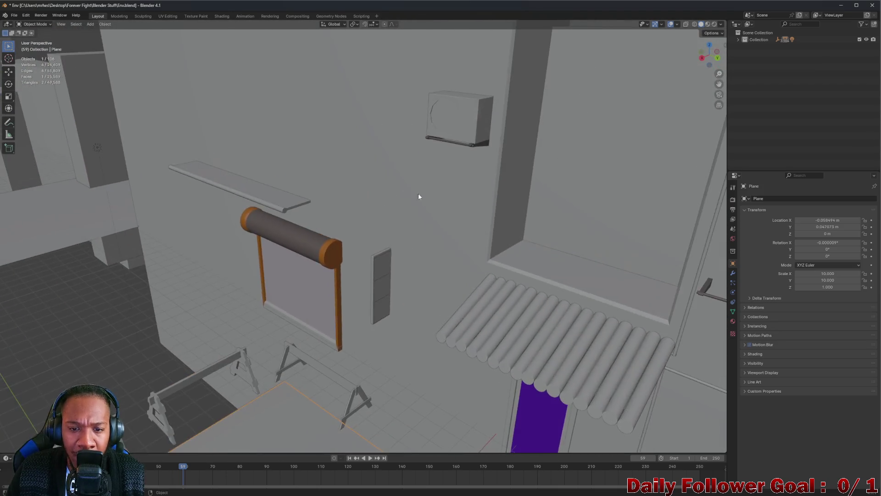
pyautogui.scroll(-3, 440, 201)
pyautogui.scroll(4, 398, 181)
pyautogui.scroll(-4, 385, 191)
pyautogui.scroll(2, 322, 171)
pyautogui.scroll(-2, 363, 192)
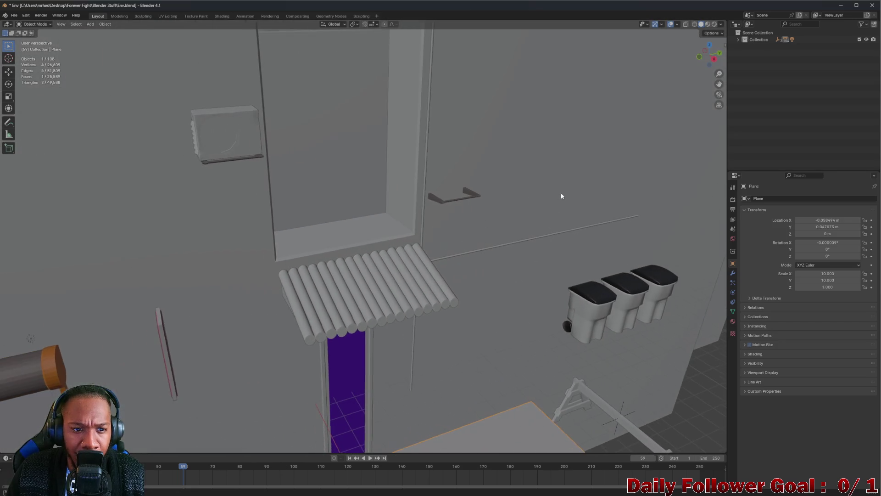
pyautogui.scroll(3, 350, 210)
pyautogui.scroll(-2, 389, 268)
pyautogui.scroll(2, 406, 203)
pyautogui.scroll(3, 406, 203)
pyautogui.scroll(-3, 495, 246)
pyautogui.scroll(1, 427, 197)
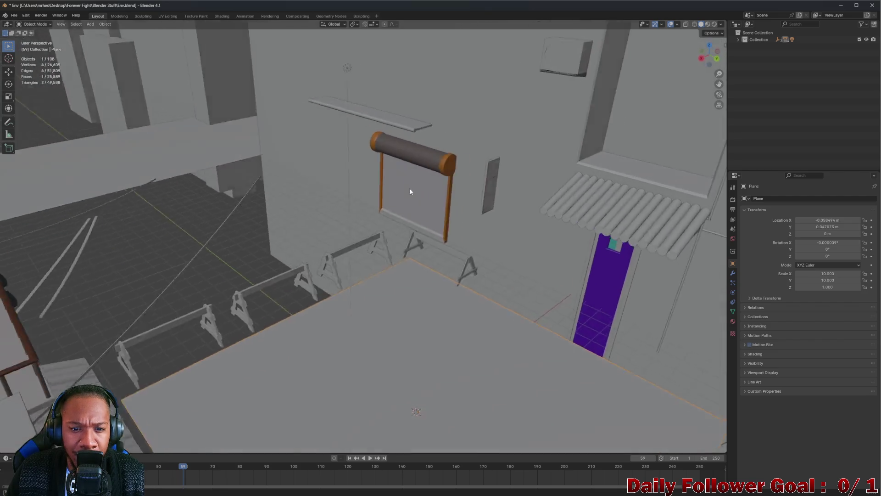
pyautogui.scroll(-3, 381, 186)
pyautogui.scroll(5, 419, 199)
pyautogui.scroll(-2, 505, 190)
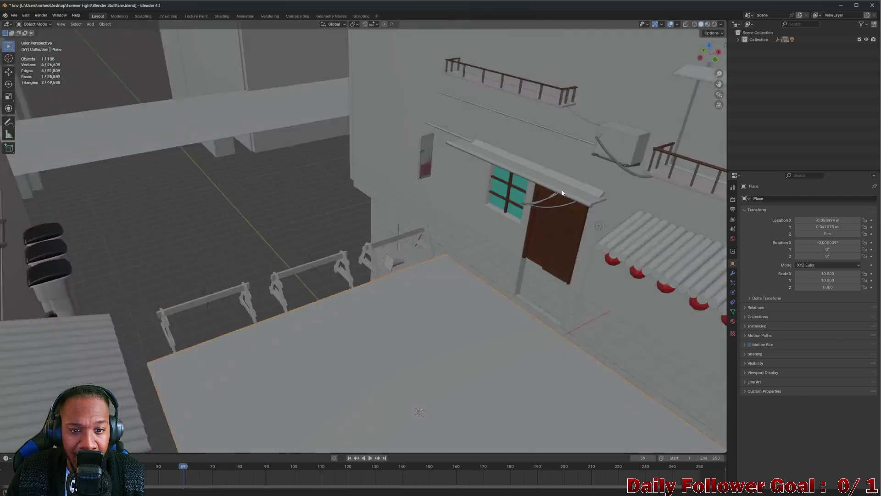
pyautogui.scroll(-3, 467, 195)
pyautogui.scroll(5, 421, 191)
pyautogui.scroll(-4, 420, 191)
pyautogui.scroll(2, 530, 176)
pyautogui.click(530, 179)
pyautogui.scroll(5, 515, 162)
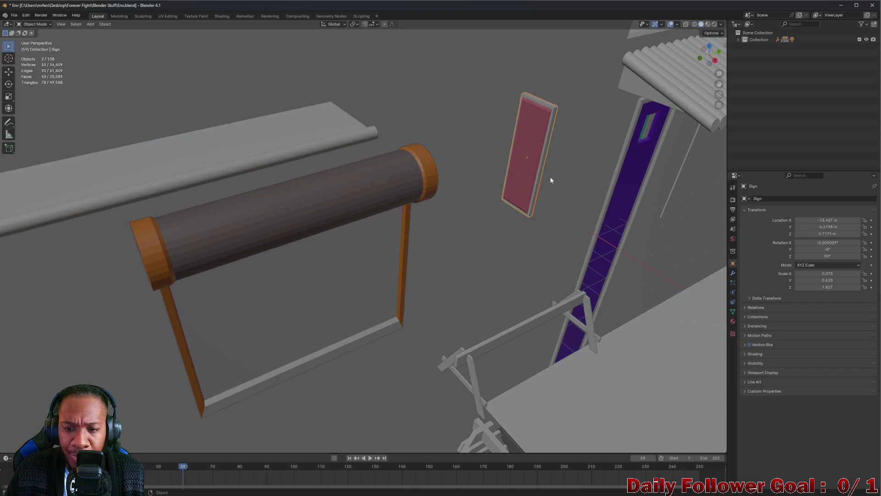
# Move the pngegg sign panel along Y to -26.659 m, left of the roller door
pyautogui.moveTo(551, 180)
pyautogui.mouseDown()
pyautogui.moveTo(474, 167)
pyautogui.moveTo(537, 160)
pyautogui.mouseUp()
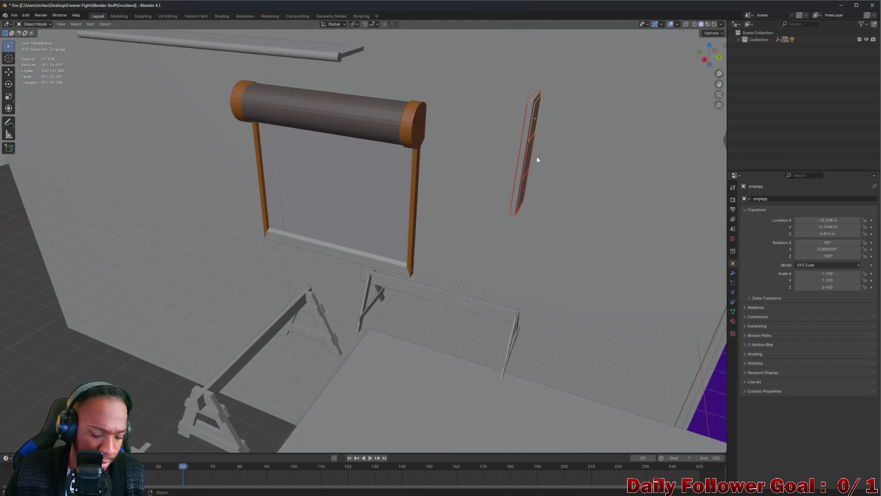
pyautogui.press('g')
pyautogui.press('y')
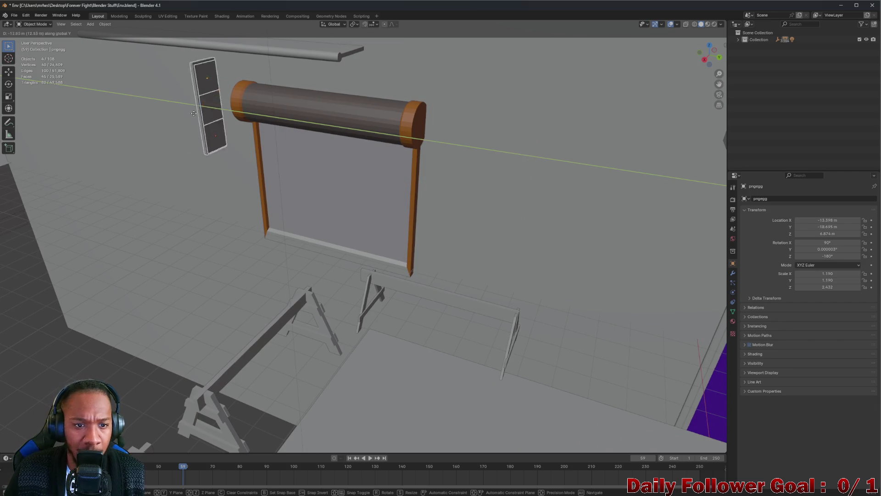
pyautogui.scroll(-5, 91, 112)
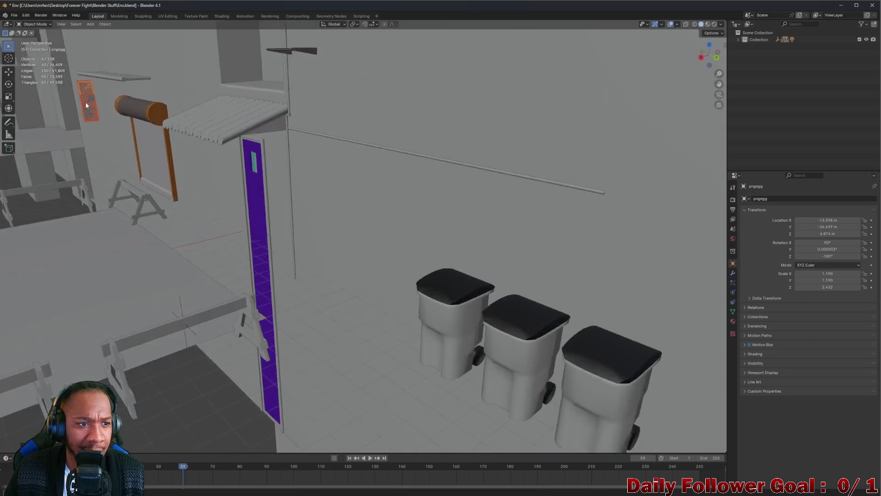
pyautogui.click(84, 103)
pyautogui.scroll(-8, 87, 108)
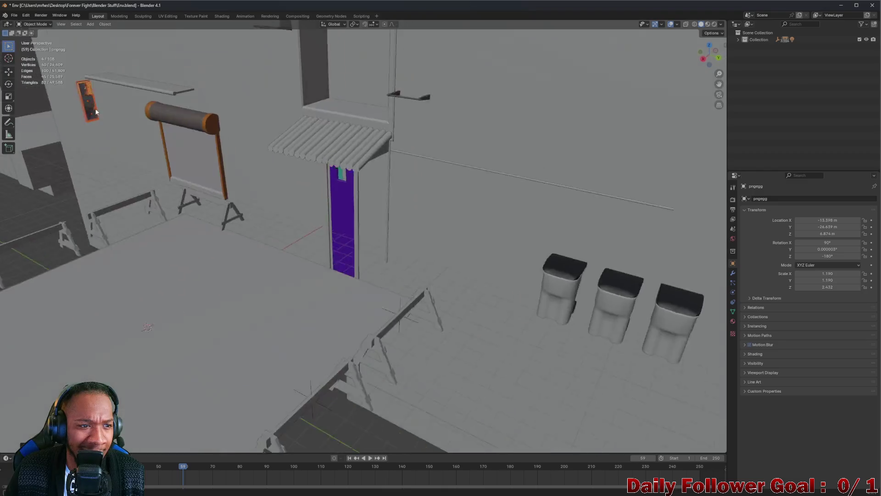
pyautogui.scroll(10, 211, 104)
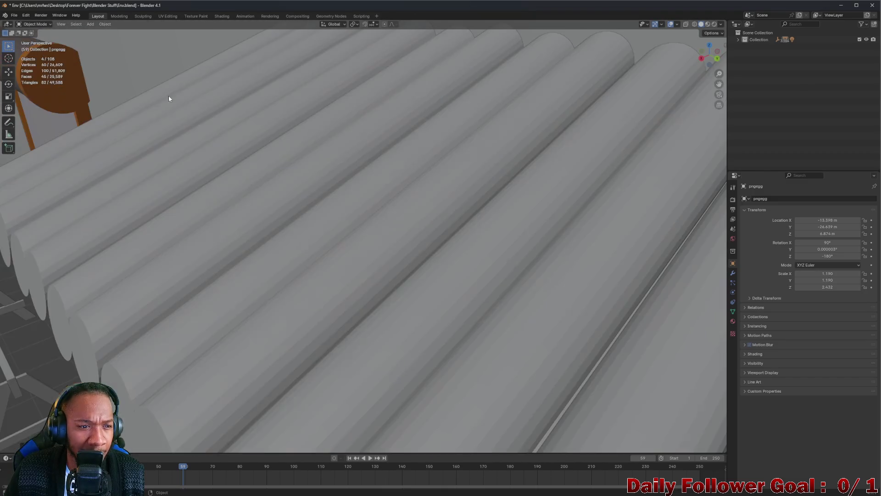
pyautogui.scroll(-3, 179, 97)
pyautogui.scroll(5, 220, 89)
pyautogui.scroll(-6, 228, 85)
pyautogui.scroll(5, 311, 48)
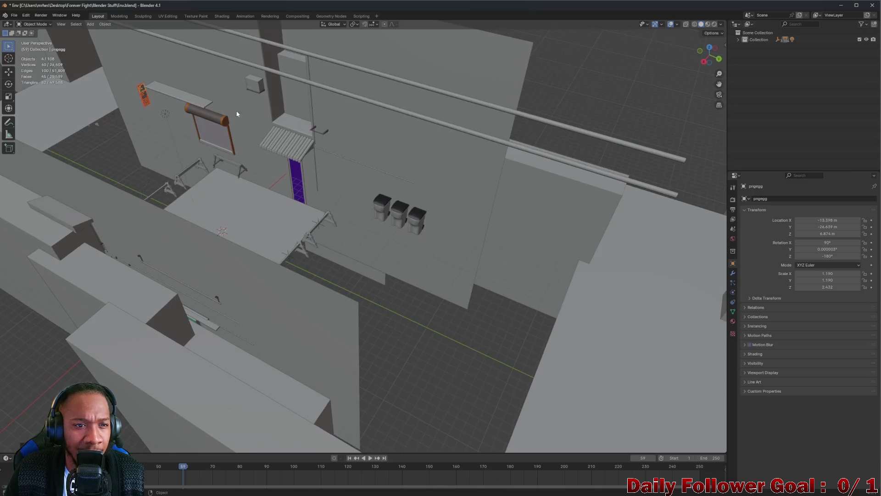
# Reposition the small bracket above the awning and lower it along Z
pyautogui.click(307, 50)
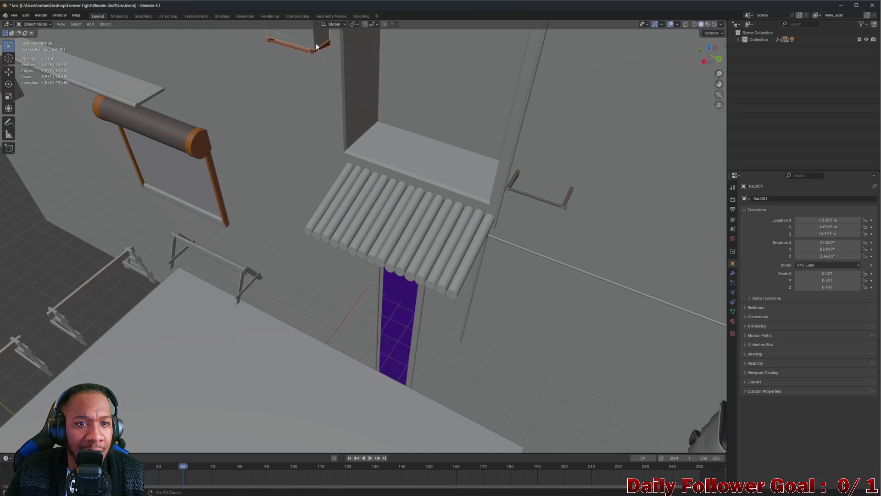
pyautogui.press('g')
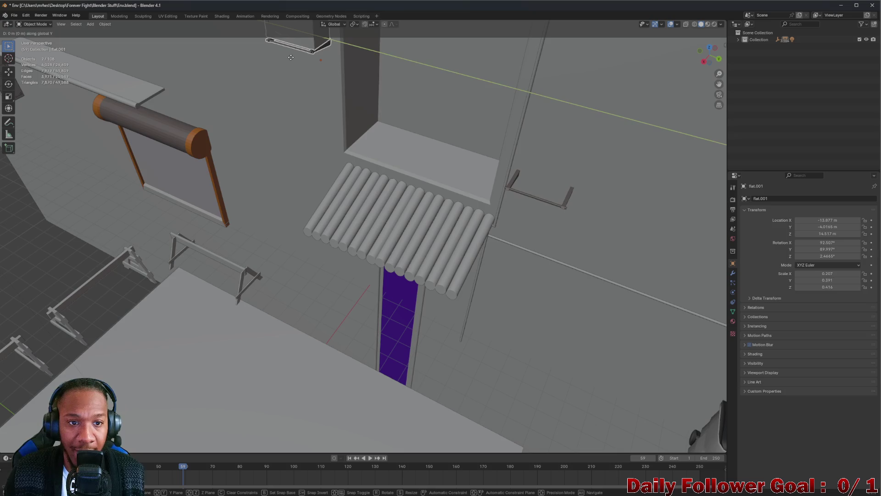
pyautogui.click(272, 195)
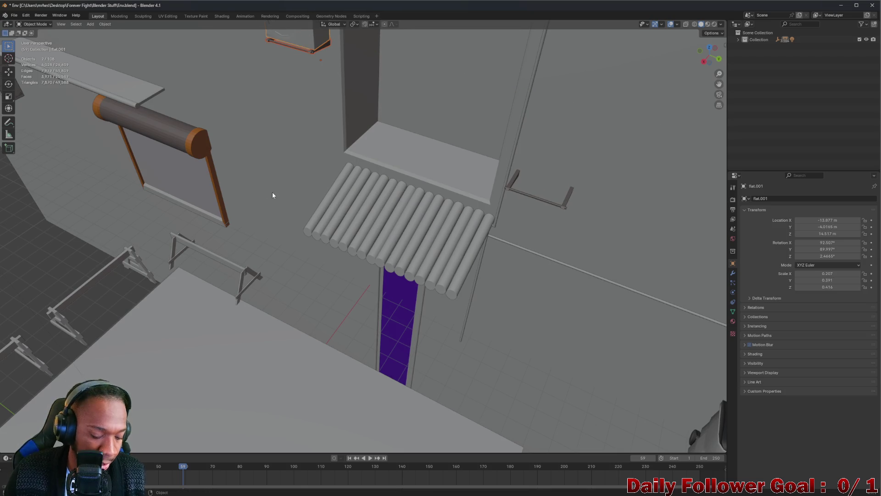
pyautogui.press('g')
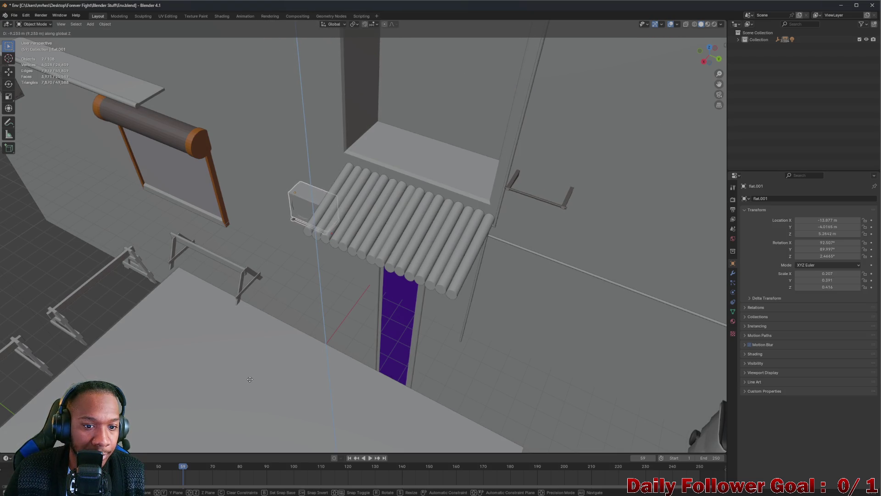
pyautogui.click(253, 379)
pyautogui.scroll(5, 326, 251)
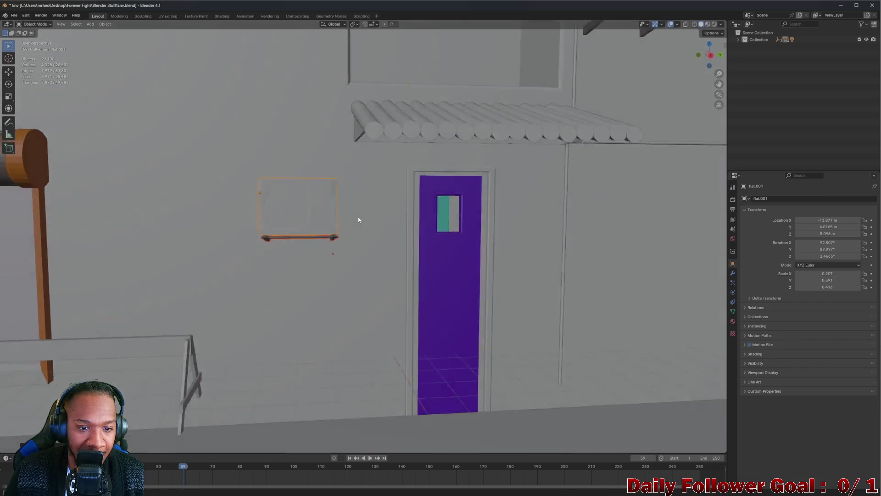
pyautogui.moveTo(359, 220)
pyautogui.mouseDown()
pyautogui.moveTo(405, 212)
pyautogui.moveTo(323, 236)
pyautogui.moveTo(313, 217)
pyautogui.mouseUp()
# Shift the AC unit by the door sideways along Y and check it from wider angles
pyautogui.press('g')
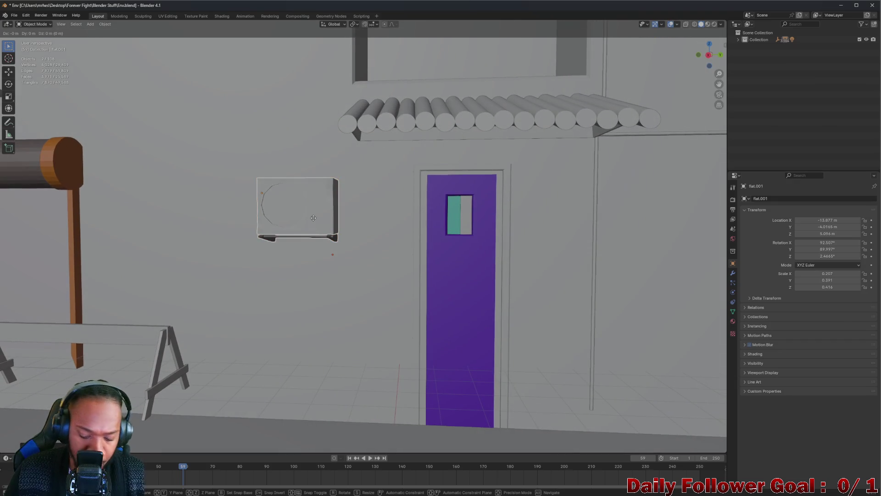
pyautogui.click(147, 206)
pyautogui.moveTo(147, 207)
pyautogui.mouseDown()
pyautogui.moveTo(123, 227)
pyautogui.moveTo(218, 220)
pyautogui.moveTo(198, 229)
pyautogui.moveTo(224, 218)
pyautogui.moveTo(158, 231)
pyautogui.mouseUp()
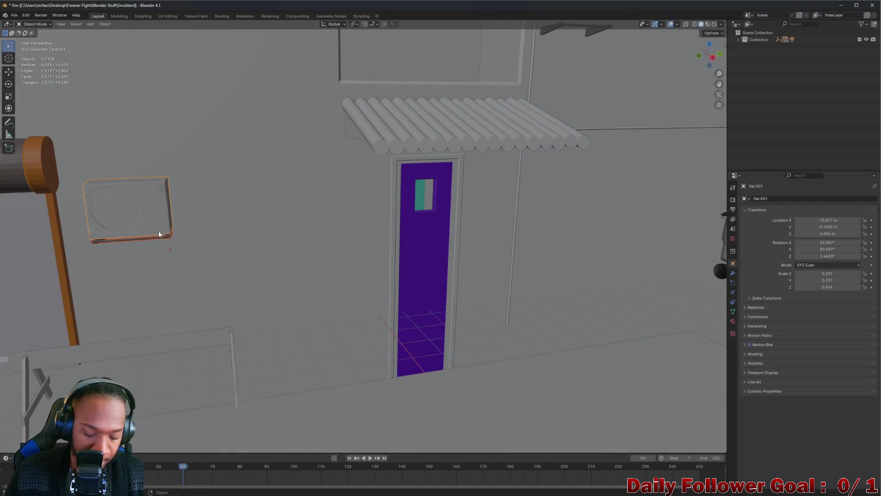
pyautogui.press('g')
pyautogui.press('y')
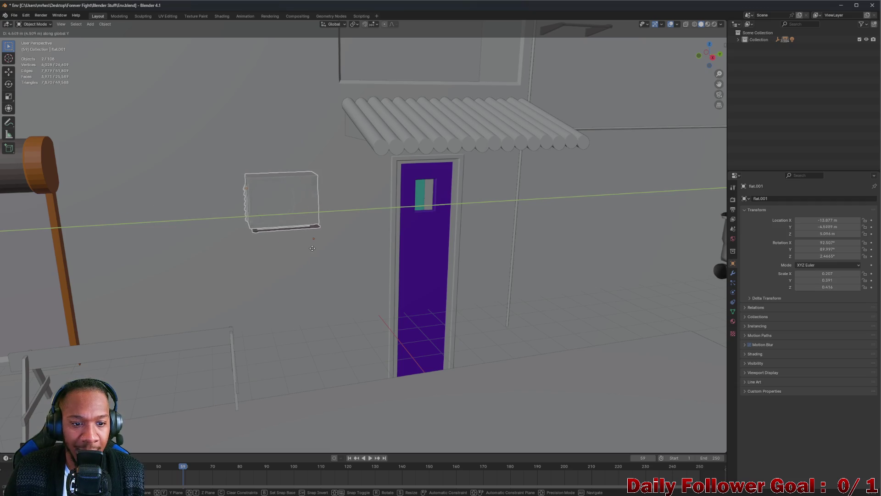
pyautogui.click(324, 245)
pyautogui.moveTo(324, 245)
pyautogui.mouseDown()
pyautogui.moveTo(314, 258)
pyautogui.moveTo(321, 250)
pyautogui.moveTo(361, 262)
pyautogui.mouseUp()
pyautogui.scroll(-3, 364, 275)
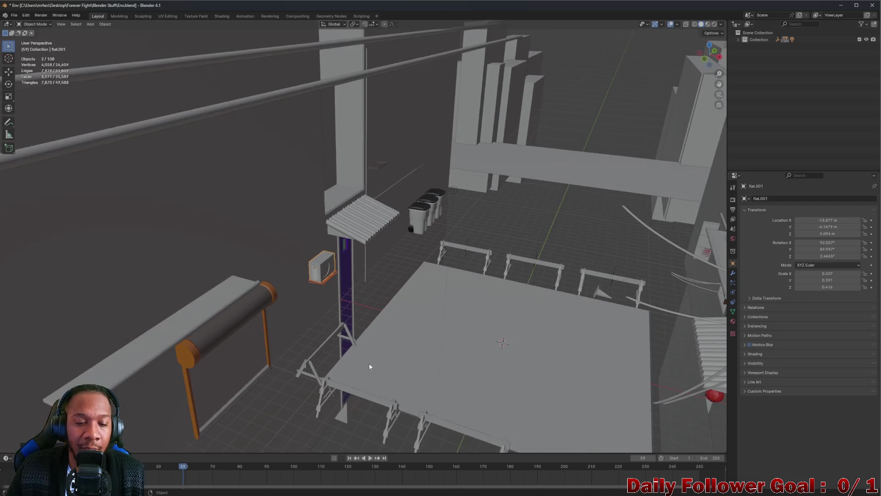
pyautogui.scroll(8, 356, 323)
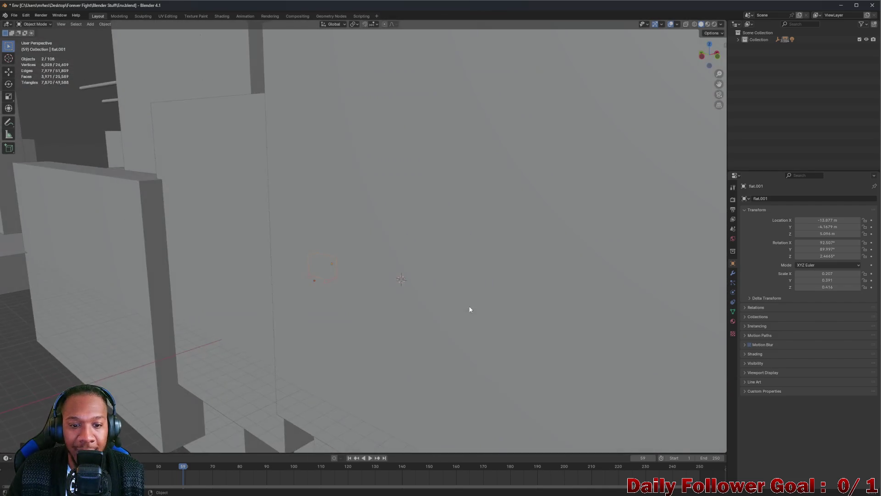
pyautogui.moveTo(469, 309)
pyautogui.mouseDown()
pyautogui.moveTo(380, 299)
pyautogui.moveTo(456, 252)
pyautogui.moveTo(320, 264)
pyautogui.moveTo(287, 250)
pyautogui.moveTo(296, 221)
pyautogui.moveTo(309, 252)
pyautogui.moveTo(340, 253)
pyautogui.moveTo(332, 238)
pyautogui.moveTo(284, 236)
pyautogui.moveTo(259, 263)
pyautogui.moveTo(238, 260)
pyautogui.moveTo(250, 268)
pyautogui.moveTo(315, 238)
pyautogui.moveTo(294, 244)
pyautogui.moveTo(255, 224)
pyautogui.moveTo(226, 226)
pyautogui.moveTo(274, 231)
pyautogui.moveTo(223, 227)
pyautogui.moveTo(233, 229)
pyautogui.moveTo(230, 209)
pyautogui.moveTo(205, 210)
pyautogui.moveTo(339, 186)
pyautogui.mouseUp()
pyautogui.moveTo(455, 143)
pyautogui.mouseDown()
pyautogui.moveTo(474, 177)
pyautogui.moveTo(485, 175)
pyautogui.moveTo(395, 195)
pyautogui.moveTo(478, 148)
pyautogui.mouseUp()
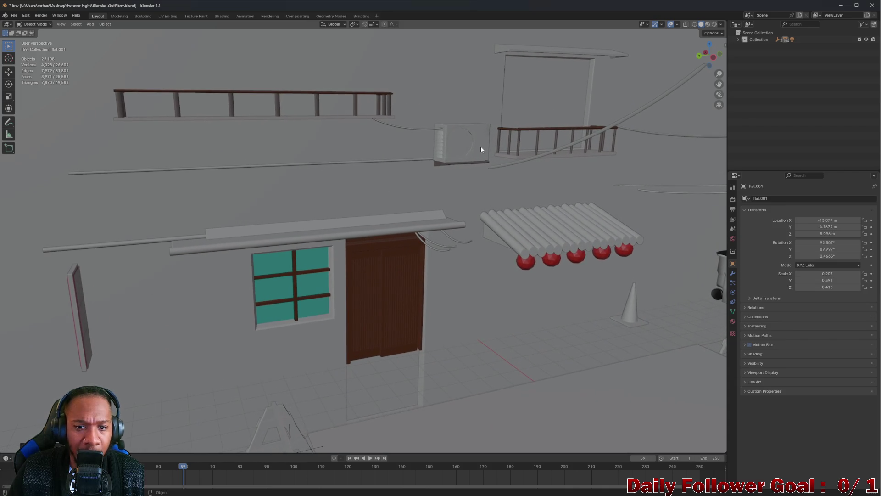
# Select Cube.038 on the upper wall and move it down just above the trash cans
pyautogui.click(462, 152)
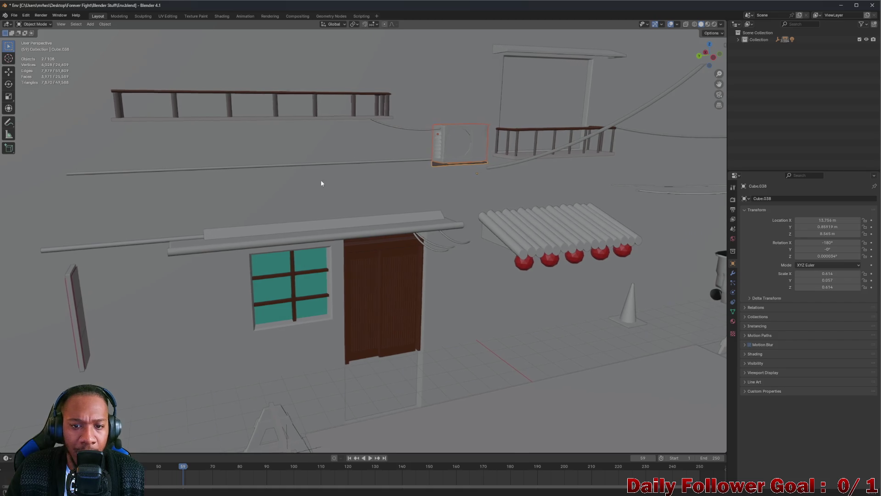
pyautogui.moveTo(368, 187)
pyautogui.mouseDown()
pyautogui.moveTo(497, 181)
pyautogui.moveTo(530, 152)
pyautogui.mouseUp()
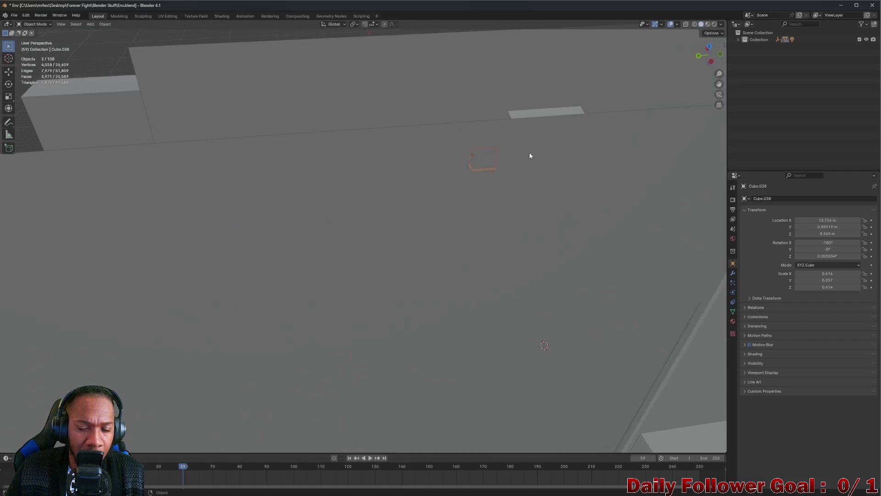
pyautogui.scroll(-5, 530, 152)
pyautogui.scroll(3, 436, 180)
pyautogui.scroll(-2, 459, 188)
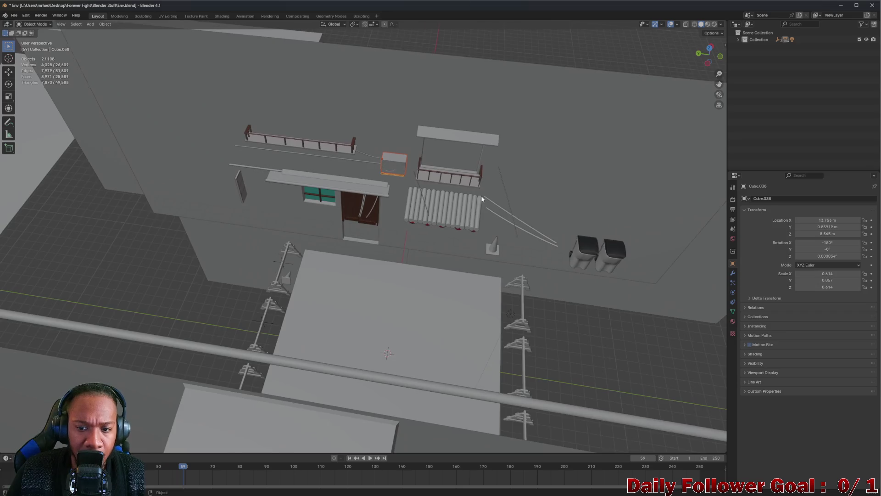
pyautogui.scroll(2, 486, 196)
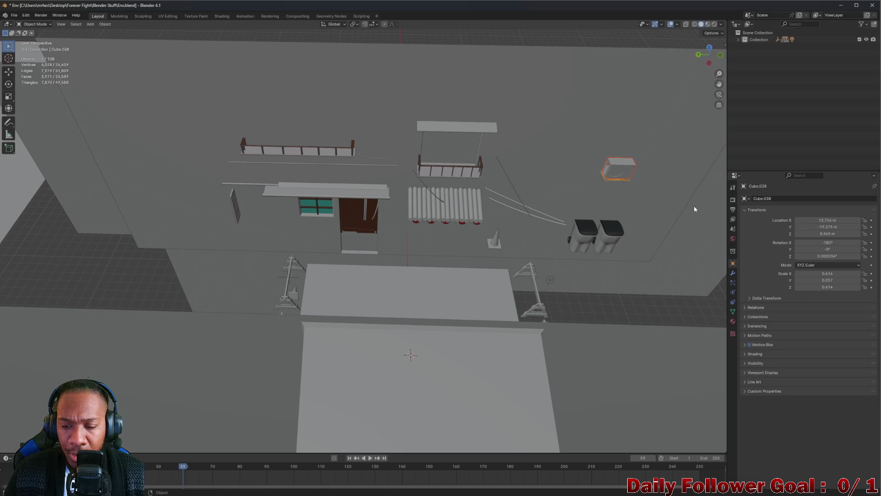
pyautogui.press('g')
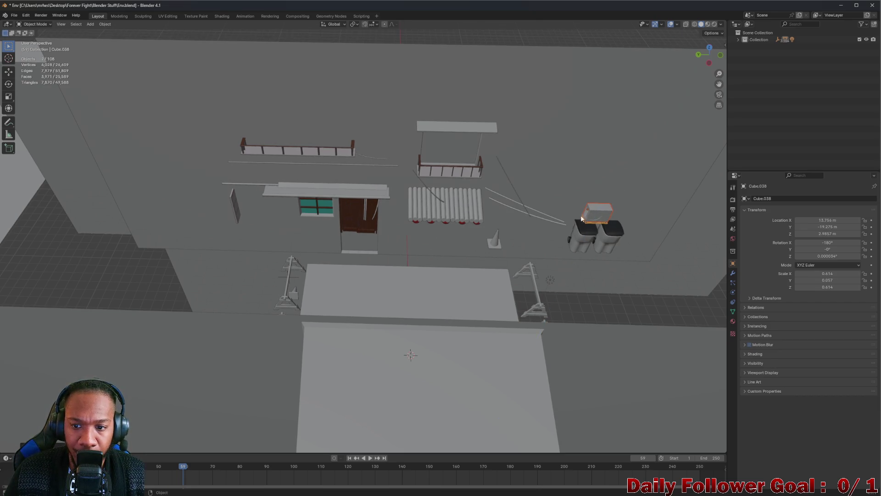
pyautogui.scroll(5, 583, 219)
pyautogui.moveTo(596, 187); pyautogui.dragTo(371, 175)
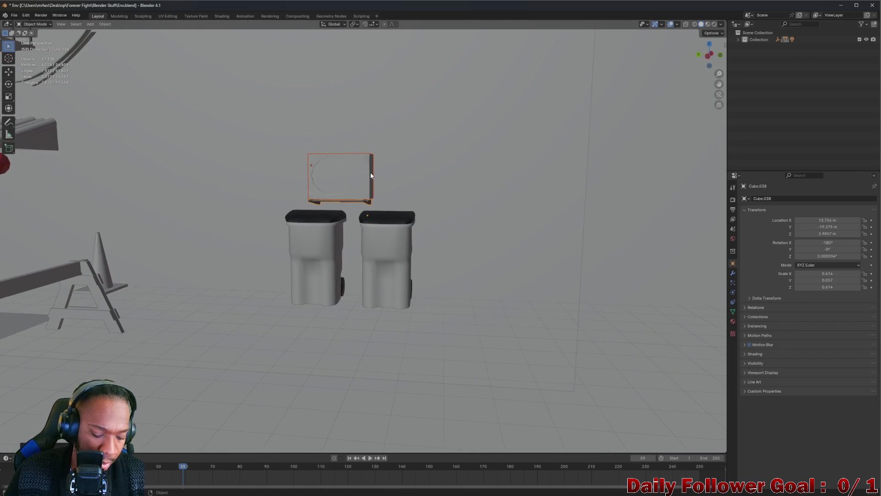
pyautogui.click(604, 185)
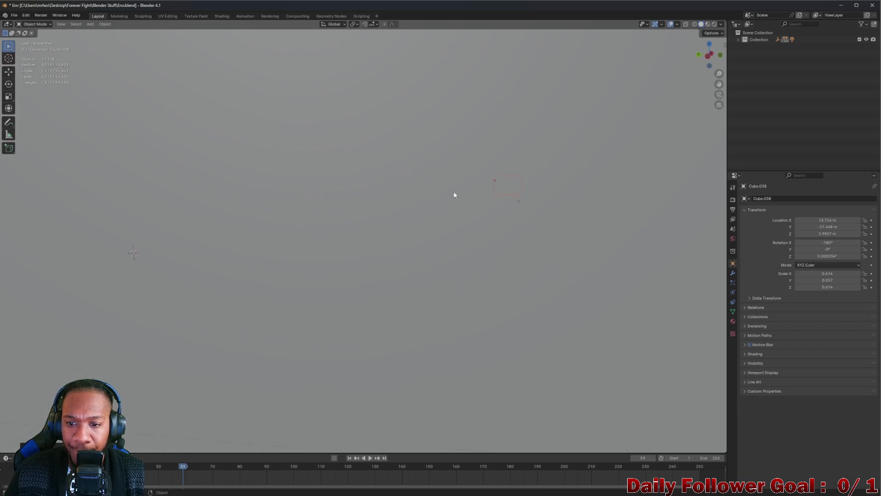
pyautogui.scroll(-10, 456, 190)
pyautogui.scroll(6, 614, 228)
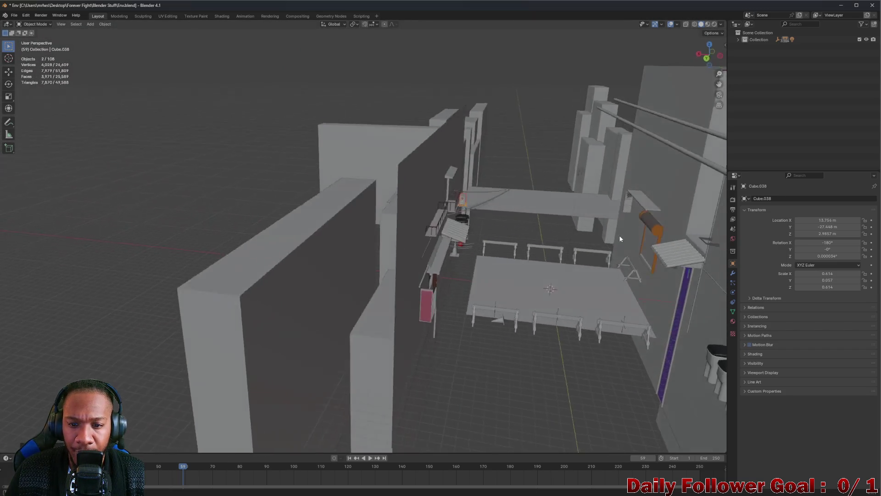
pyautogui.moveTo(423, 188)
pyautogui.mouseDown()
pyautogui.moveTo(268, 190)
pyautogui.moveTo(295, 197)
pyautogui.mouseUp()
pyautogui.scroll(6, 343, 182)
# Nudge Cube.038 along Y to -25.624 m and check it against the wall
pyautogui.press('g')
pyautogui.press('y')
pyautogui.click(232, 211)
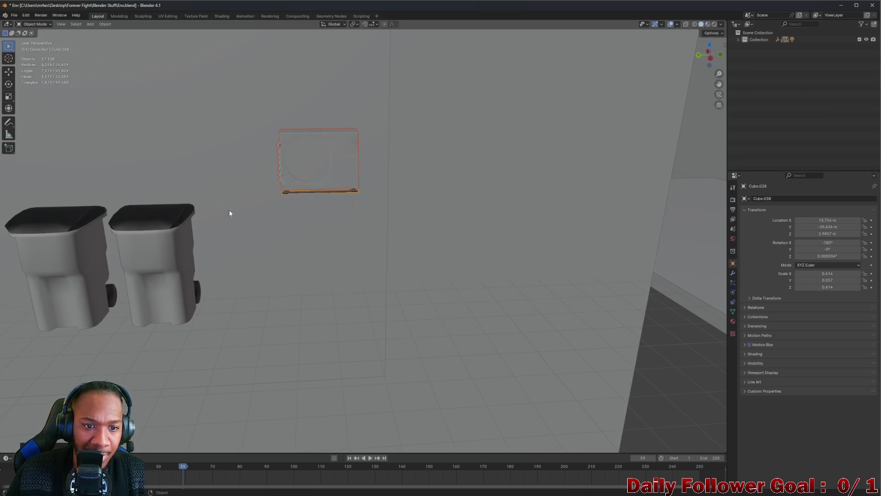
pyautogui.scroll(-5, 244, 212)
pyautogui.moveTo(277, 210)
pyautogui.mouseDown()
pyautogui.moveTo(314, 246)
pyautogui.moveTo(484, 256)
pyautogui.moveTo(413, 271)
pyautogui.moveTo(365, 269)
pyautogui.moveTo(360, 225)
pyautogui.moveTo(237, 202)
pyautogui.moveTo(250, 176)
pyautogui.mouseUp()
pyautogui.scroll(-6, 299, 244)
pyautogui.scroll(2, 217, 123)
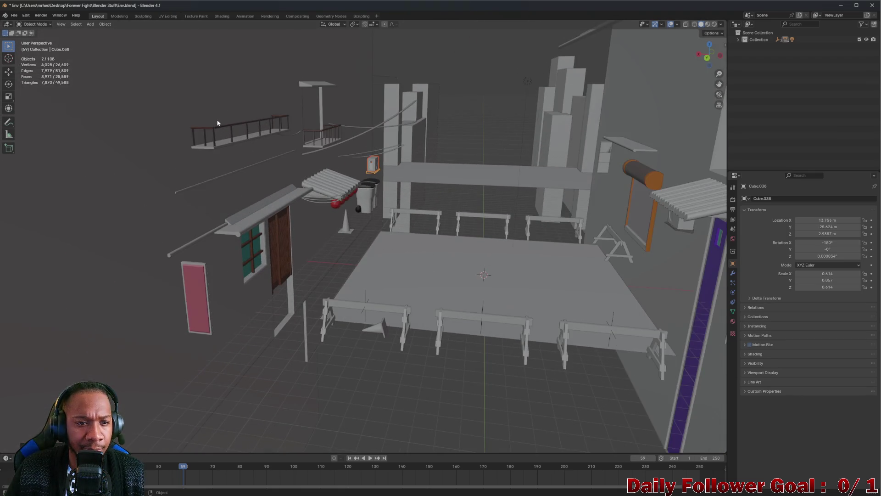
pyautogui.moveTo(226, 133)
pyautogui.mouseDown()
pyautogui.moveTo(275, 144)
pyautogui.moveTo(180, 246)
pyautogui.moveTo(210, 260)
pyautogui.mouseUp()
pyautogui.moveTo(487, 301)
pyautogui.mouseDown()
pyautogui.moveTo(525, 299)
pyautogui.moveTo(543, 269)
pyautogui.moveTo(533, 256)
pyautogui.moveTo(565, 257)
pyautogui.moveTo(499, 247)
pyautogui.moveTo(558, 187)
pyautogui.moveTo(442, 163)
pyautogui.moveTo(335, 225)
pyautogui.mouseUp()
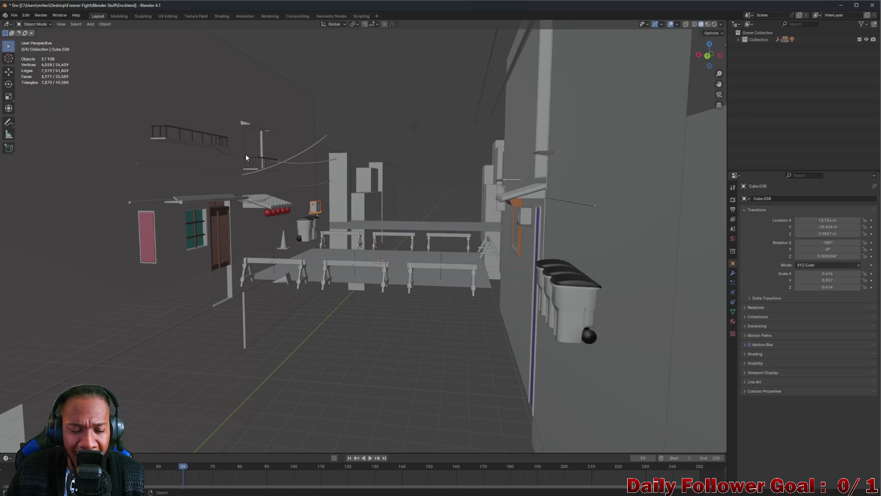
pyautogui.moveTo(260, 177); pyautogui.dragTo(241, 186)
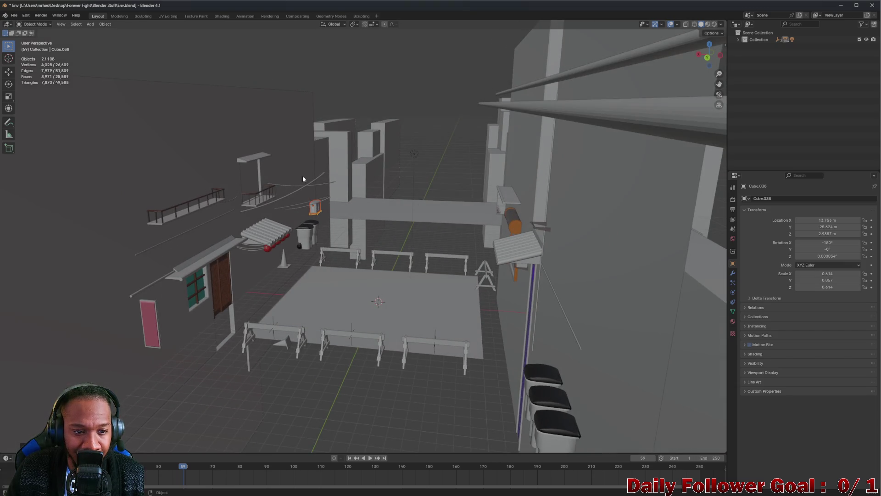
pyautogui.moveTo(391, 229)
pyautogui.mouseDown()
pyautogui.moveTo(418, 236)
pyautogui.moveTo(466, 275)
pyautogui.moveTo(510, 212)
pyautogui.moveTo(269, 196)
pyautogui.mouseUp()
pyautogui.moveTo(179, 172)
pyautogui.mouseDown()
pyautogui.moveTo(328, 191)
pyautogui.moveTo(302, 206)
pyautogui.moveTo(301, 191)
pyautogui.moveTo(313, 190)
pyautogui.moveTo(241, 221)
pyautogui.moveTo(258, 212)
pyautogui.moveTo(177, 210)
pyautogui.moveTo(240, 239)
pyautogui.moveTo(193, 209)
pyautogui.moveTo(200, 164)
pyautogui.moveTo(74, 202)
pyautogui.moveTo(160, 225)
pyautogui.mouseUp()
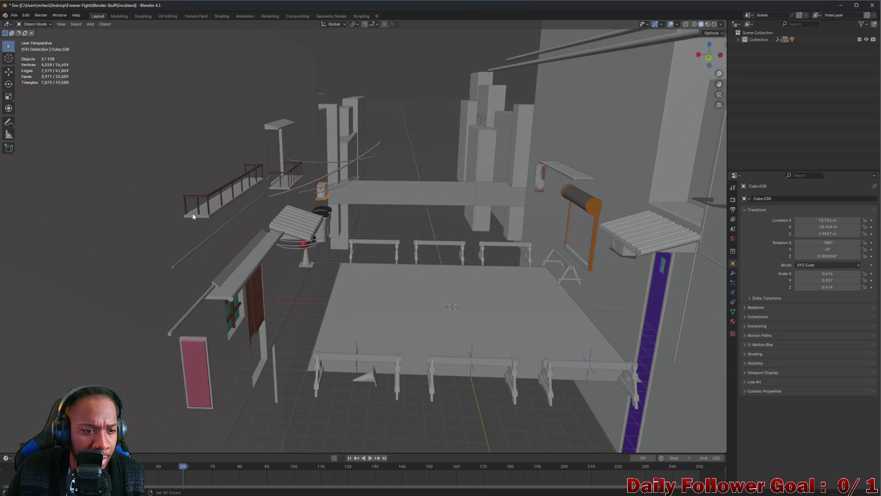
pyautogui.moveTo(222, 204)
pyautogui.mouseDown()
pyautogui.moveTo(323, 186)
pyautogui.moveTo(453, 205)
pyautogui.moveTo(439, 208)
pyautogui.moveTo(458, 220)
pyautogui.moveTo(408, 208)
pyautogui.moveTo(590, 222)
pyautogui.moveTo(344, 191)
pyautogui.moveTo(308, 213)
pyautogui.moveTo(326, 213)
pyautogui.moveTo(305, 216)
pyautogui.moveTo(352, 221)
pyautogui.moveTo(335, 232)
pyautogui.moveTo(139, 164)
pyautogui.moveTo(257, 183)
pyautogui.moveTo(354, 183)
pyautogui.moveTo(527, 225)
pyautogui.moveTo(550, 211)
pyautogui.moveTo(458, 203)
pyautogui.moveTo(500, 229)
pyautogui.mouseUp()
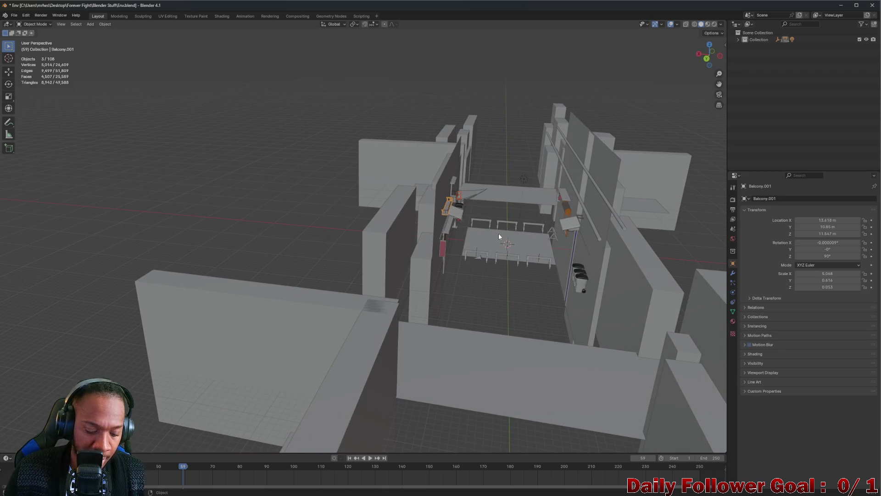
# Move Balcony.001 along Y, then along X, toward the far wall above the trash cans
pyautogui.press('g')
pyautogui.press('y')
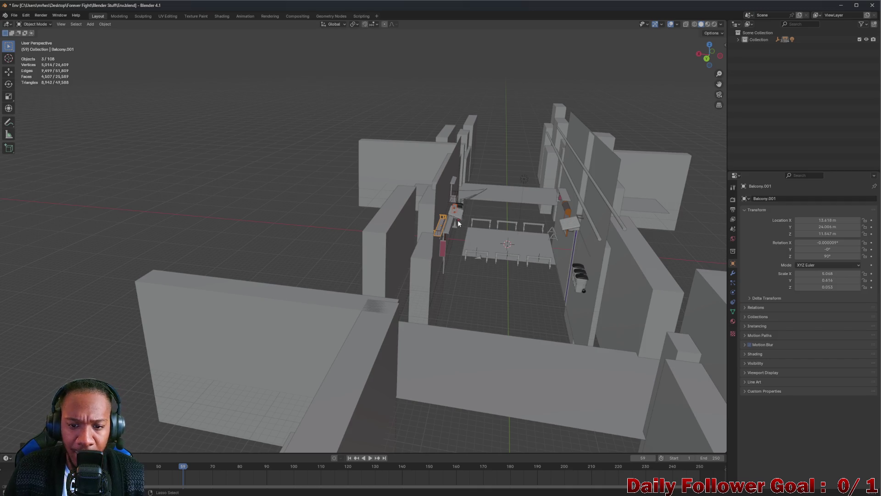
pyautogui.moveTo(453, 215)
pyautogui.mouseDown()
pyautogui.moveTo(397, 207)
pyautogui.moveTo(408, 214)
pyautogui.mouseUp()
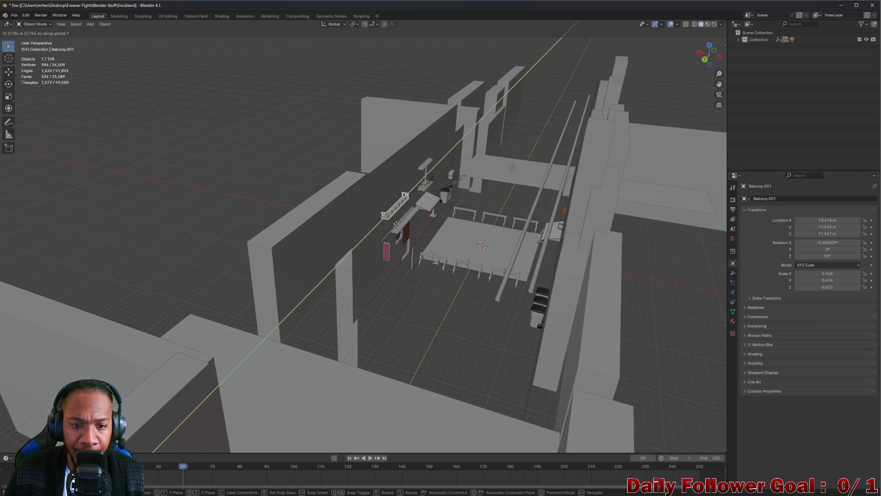
pyautogui.press('x')
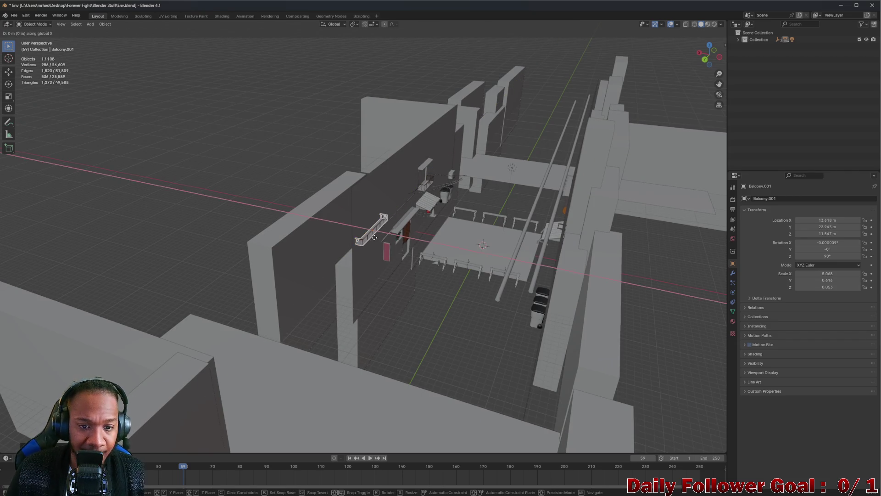
pyautogui.scroll(5, 552, 277)
pyautogui.moveTo(585, 273)
pyautogui.mouseDown()
pyautogui.moveTo(555, 289)
pyautogui.moveTo(574, 305)
pyautogui.moveTo(565, 304)
pyautogui.mouseUp()
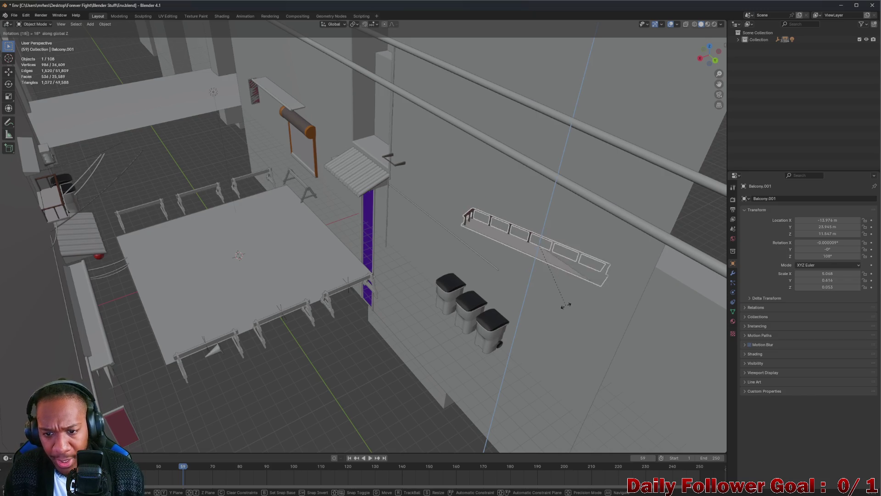
pyautogui.moveTo(555, 263)
pyautogui.mouseDown()
pyautogui.moveTo(538, 262)
pyautogui.moveTo(508, 281)
pyautogui.mouseUp()
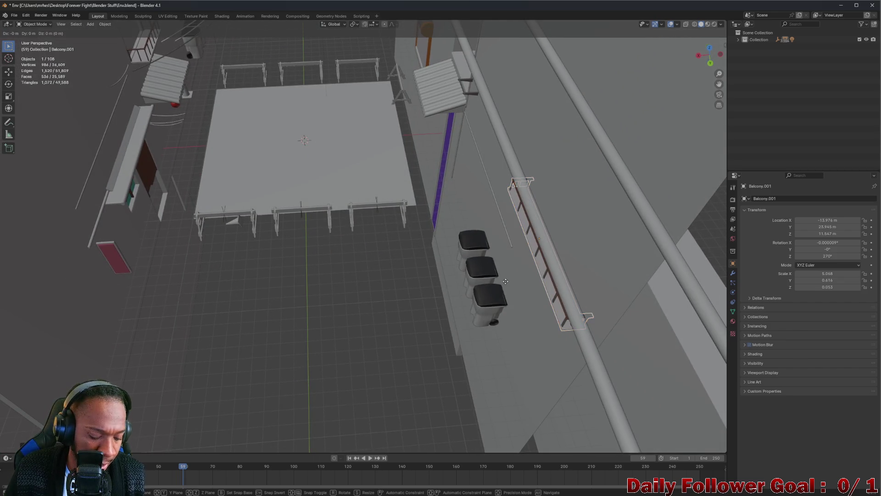
pyautogui.click(497, 286)
pyautogui.moveTo(497, 285)
pyautogui.mouseDown()
pyautogui.moveTo(495, 250)
pyautogui.moveTo(553, 254)
pyautogui.moveTo(533, 272)
pyautogui.mouseUp()
# Slide the balcony railing along X until it sits against the far wall
pyautogui.press('g')
pyautogui.press('x')
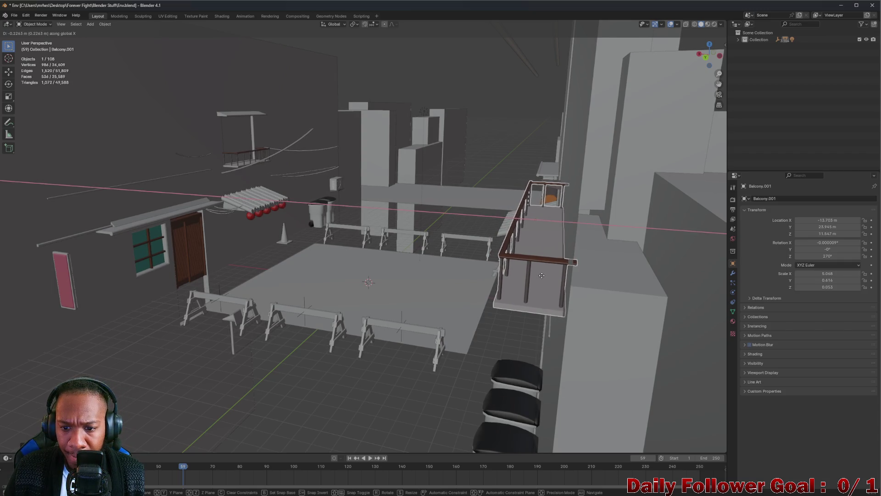
pyautogui.click(539, 276)
pyautogui.moveTo(539, 276); pyautogui.dragTo(570, 288)
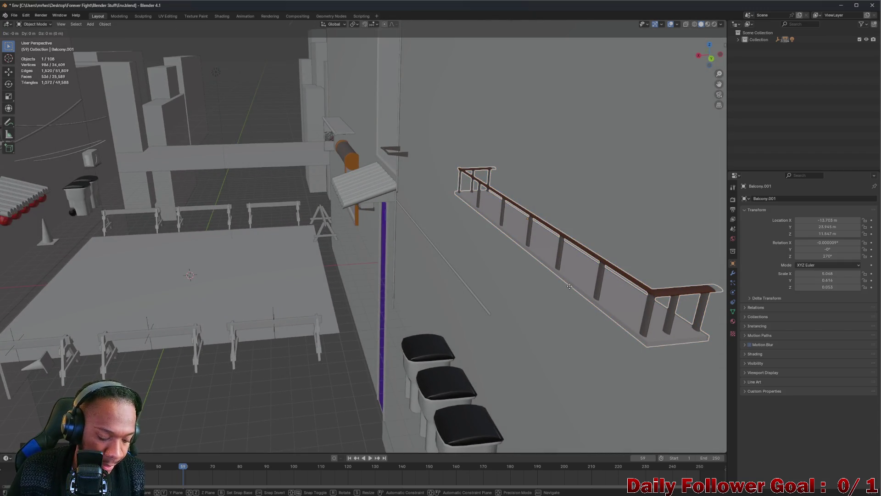
pyautogui.moveTo(508, 453)
pyautogui.mouseDown()
pyautogui.moveTo(517, 376)
pyautogui.moveTo(504, 391)
pyautogui.moveTo(527, 297)
pyautogui.moveTo(513, 335)
pyautogui.moveTo(543, 305)
pyautogui.moveTo(372, 326)
pyautogui.moveTo(320, 321)
pyautogui.moveTo(486, 345)
pyautogui.moveTo(374, 285)
pyautogui.mouseUp()
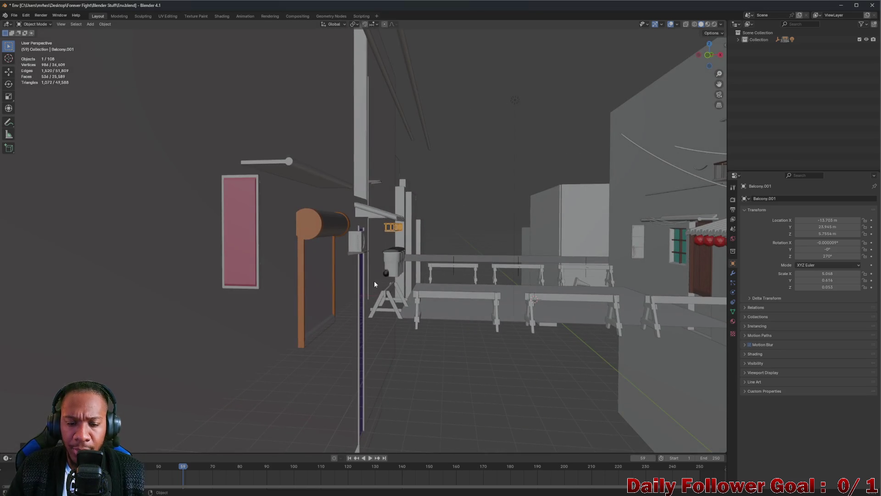
pyautogui.moveTo(523, 216)
pyautogui.mouseDown()
pyautogui.moveTo(633, 209)
pyautogui.moveTo(582, 250)
pyautogui.moveTo(434, 269)
pyautogui.moveTo(426, 232)
pyautogui.moveTo(443, 244)
pyautogui.moveTo(419, 240)
pyautogui.moveTo(423, 248)
pyautogui.moveTo(362, 257)
pyautogui.moveTo(429, 244)
pyautogui.moveTo(681, 274)
pyautogui.moveTo(636, 238)
pyautogui.moveTo(514, 227)
pyautogui.moveTo(535, 243)
pyautogui.moveTo(613, 250)
pyautogui.moveTo(447, 176)
pyautogui.moveTo(471, 324)
pyautogui.moveTo(321, 158)
pyautogui.moveTo(294, 163)
pyautogui.moveTo(384, 222)
pyautogui.moveTo(462, 347)
pyautogui.mouseUp()
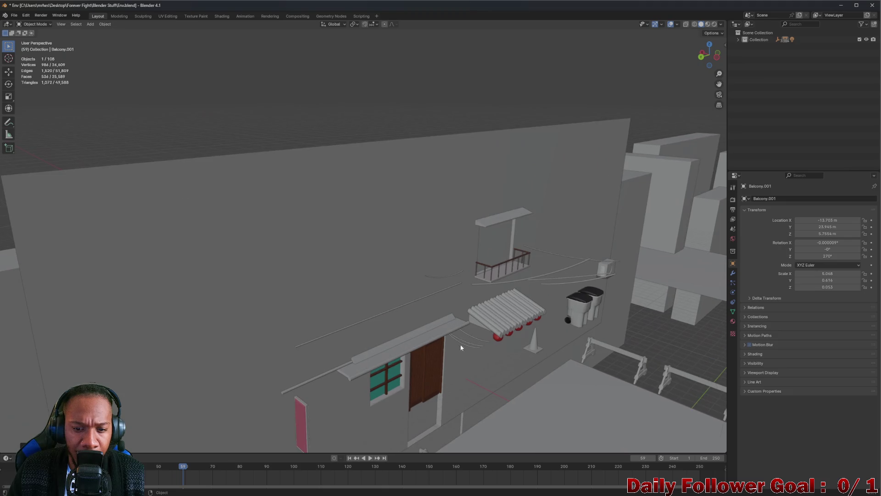
# Select and isolate the thin cable Cylinder.008, then shift it vertically and along X
pyautogui.click(426, 296)
pyautogui.press('KP_Divide')
pyautogui.press('KP_Divide')
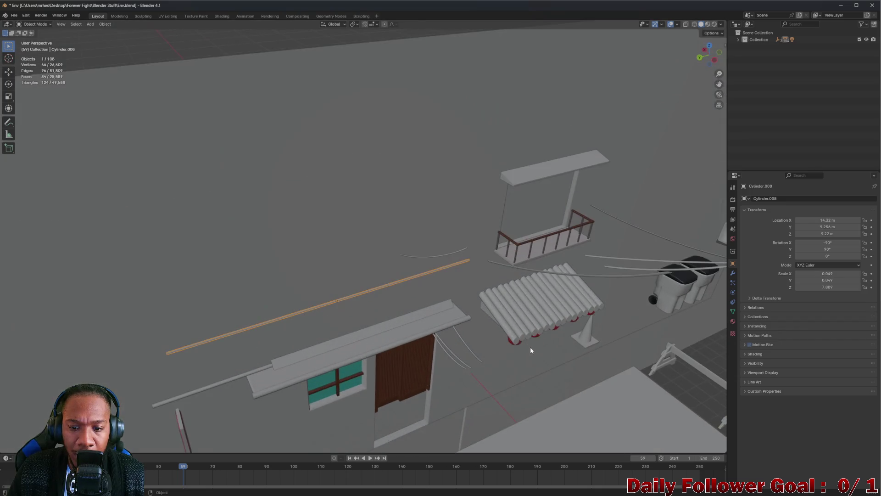
pyautogui.moveTo(554, 285)
pyautogui.mouseDown()
pyautogui.moveTo(548, 256)
pyautogui.moveTo(576, 261)
pyautogui.moveTo(546, 268)
pyautogui.mouseUp()
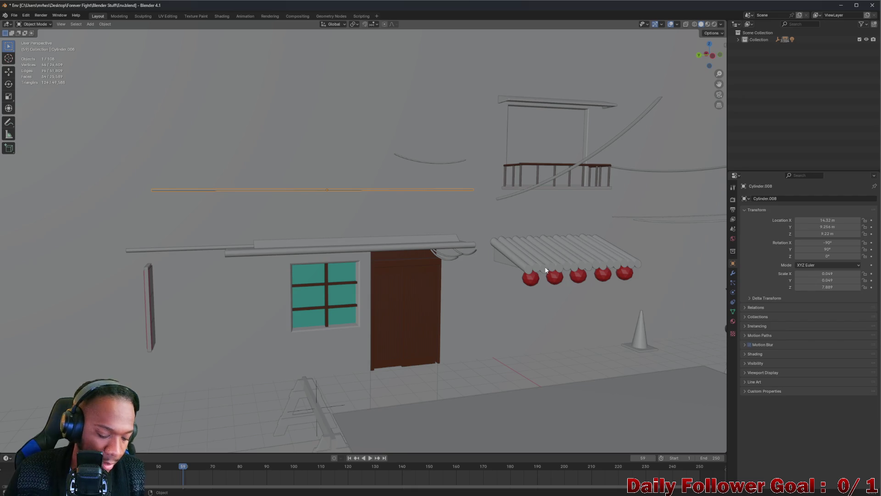
pyautogui.press('g')
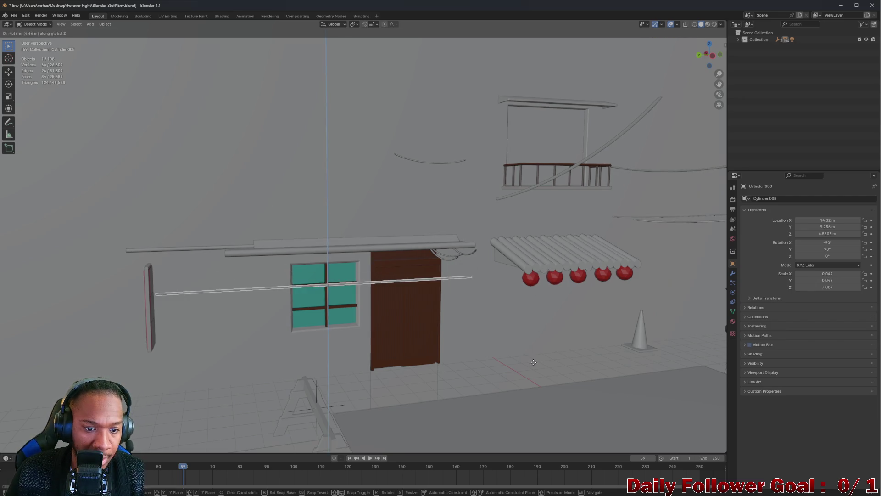
pyautogui.click(534, 362)
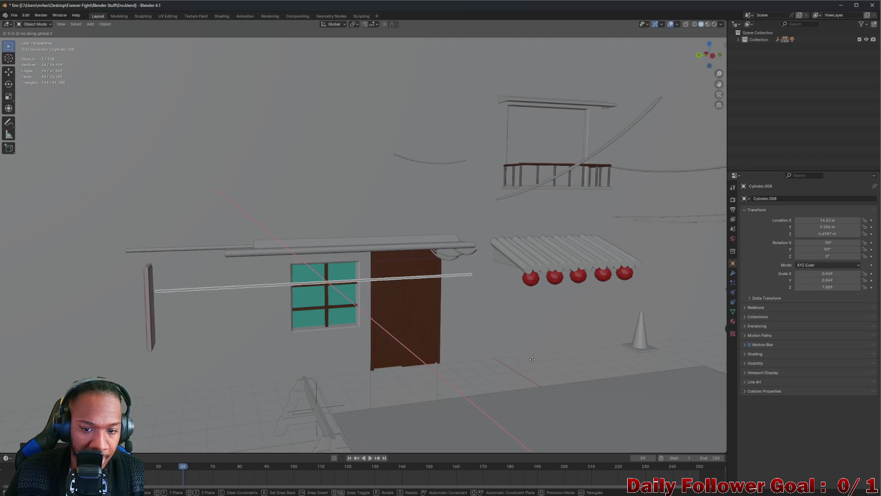
pyautogui.click(662, 326)
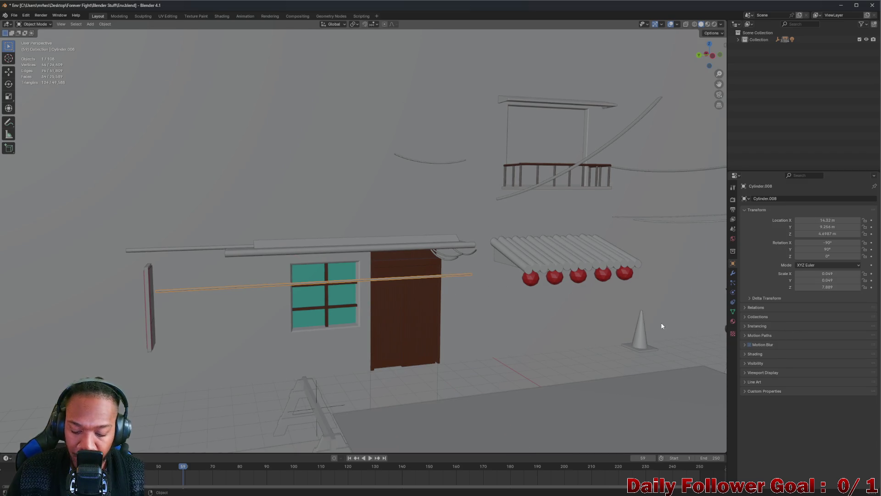
# Move the cable along Y so its end reaches the wall box past the red spheres
pyautogui.press('g')
pyautogui.press('y')
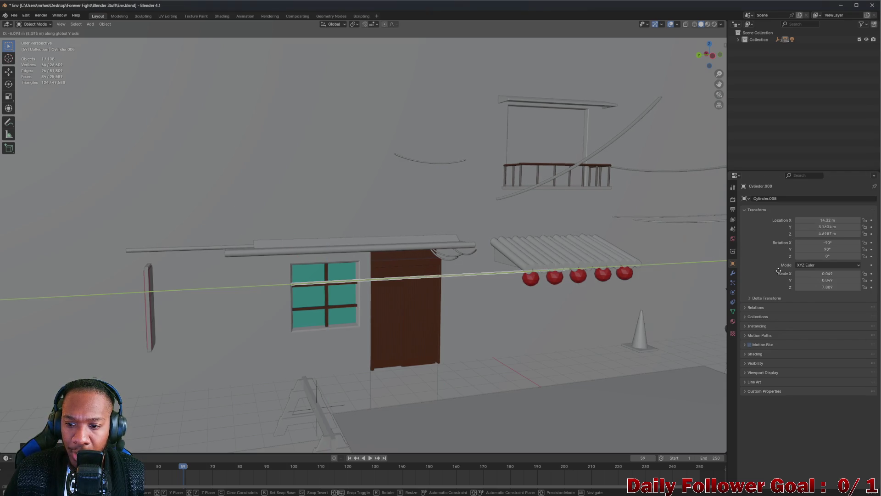
pyautogui.click(809, 266)
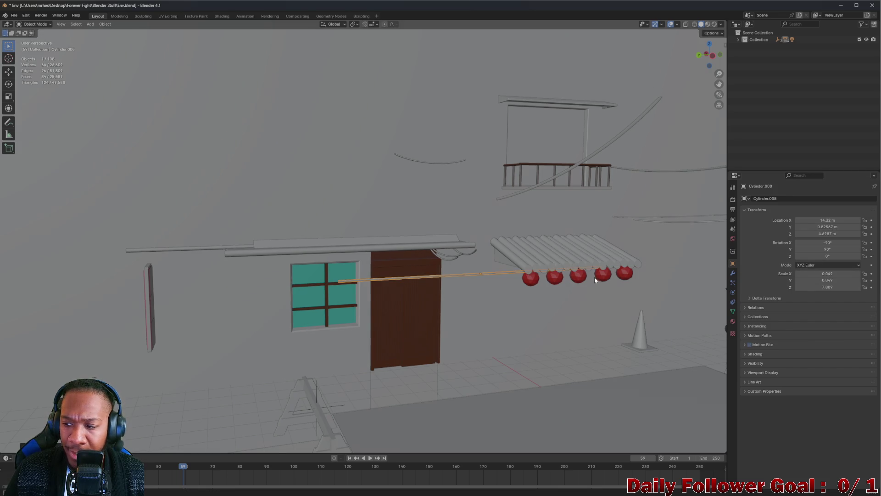
pyautogui.moveTo(595, 279); pyautogui.dragTo(721, 249)
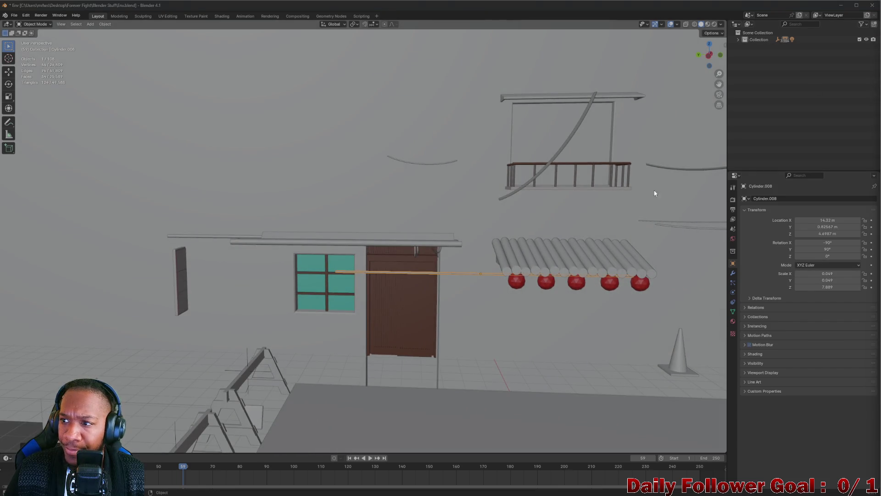
pyautogui.moveTo(671, 251)
pyautogui.mouseDown()
pyautogui.moveTo(432, 220)
pyautogui.moveTo(407, 195)
pyautogui.moveTo(494, 202)
pyautogui.moveTo(440, 175)
pyautogui.mouseUp()
pyautogui.press('g')
pyautogui.press('y')
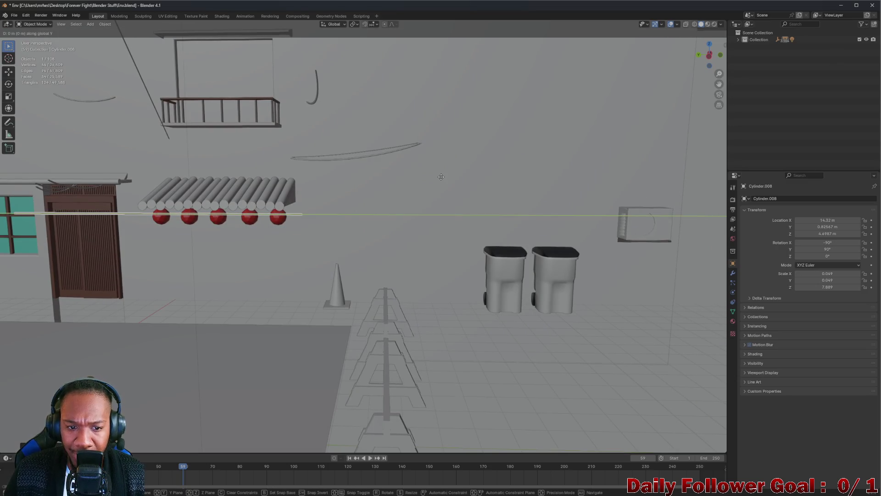
pyautogui.click(749, 200)
# Rotate the cable, stretch it much longer along Y, and slide it along X
pyautogui.moveTo(328, 215)
pyautogui.mouseDown()
pyautogui.moveTo(335, 210)
pyautogui.moveTo(317, 210)
pyautogui.moveTo(334, 209)
pyautogui.mouseUp()
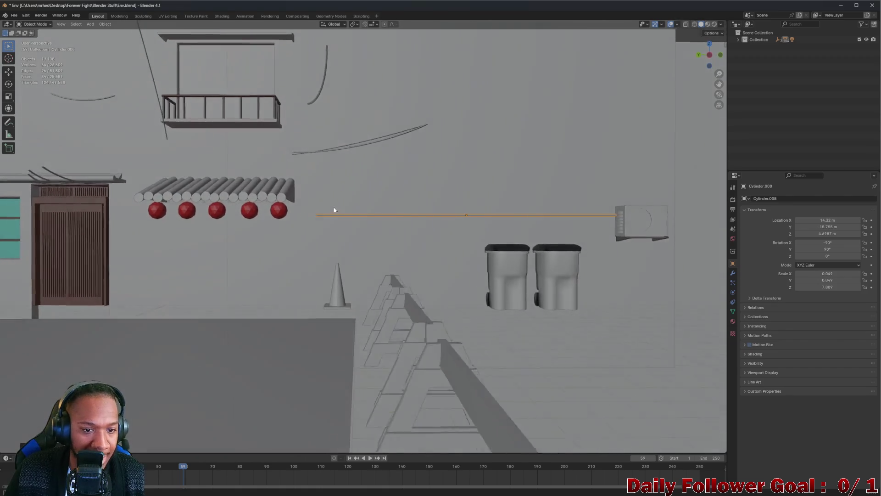
pyautogui.press('r')
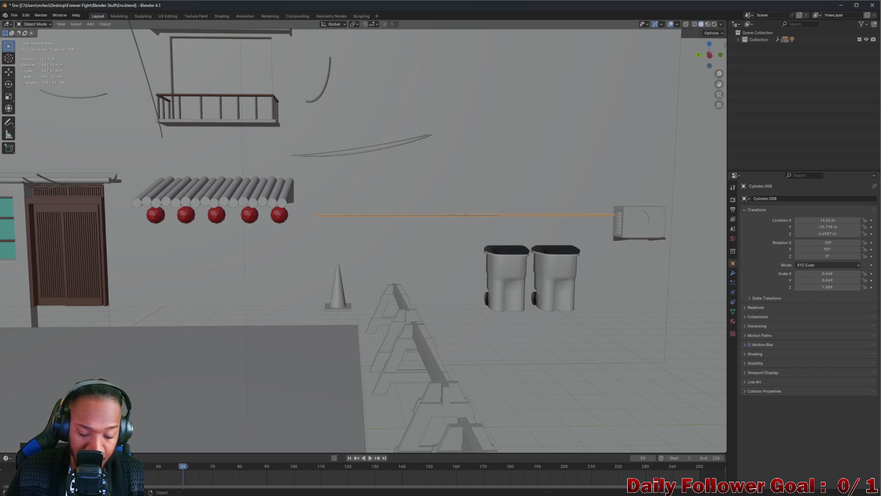
pyautogui.press('s')
pyautogui.press('y')
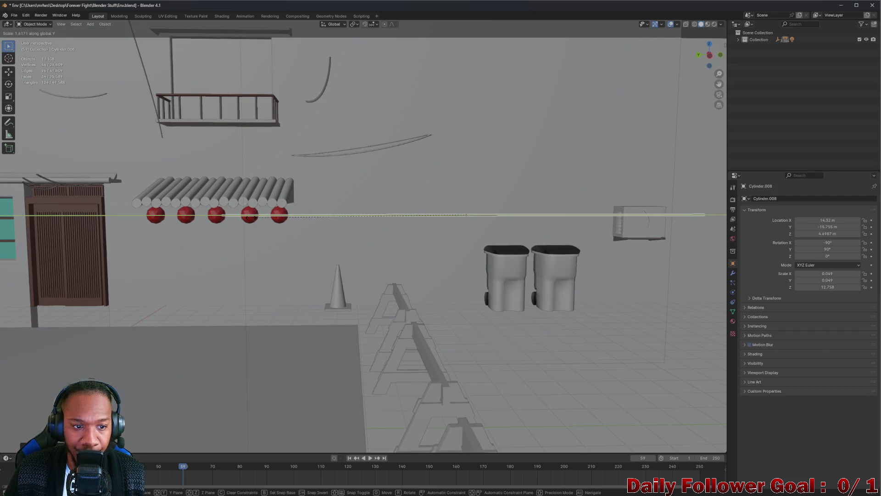
pyautogui.click(231, 222)
pyautogui.press('g')
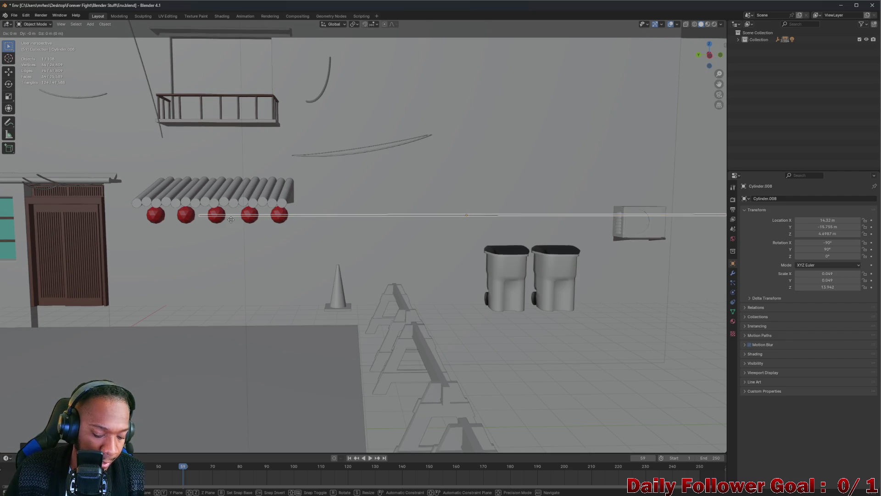
pyautogui.press('x')
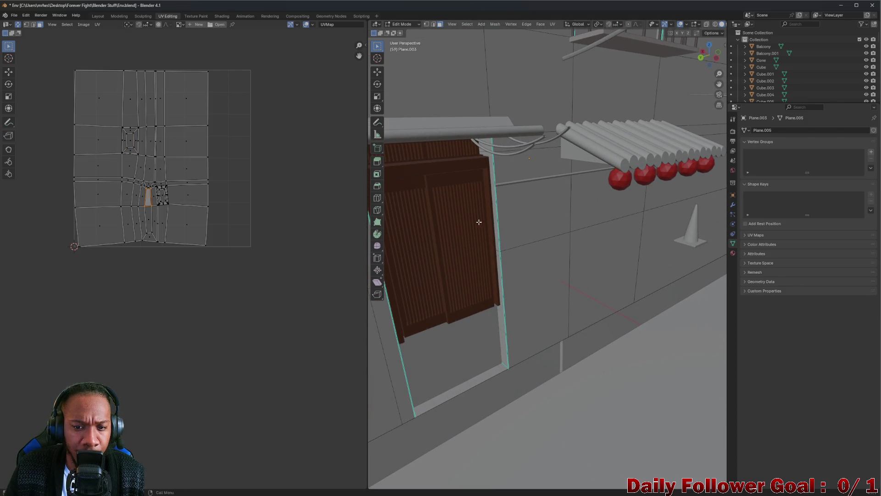
# Select the UV faces around the door on the wall mesh Plane.003
pyautogui.click(533, 202)
pyautogui.click(506, 189)
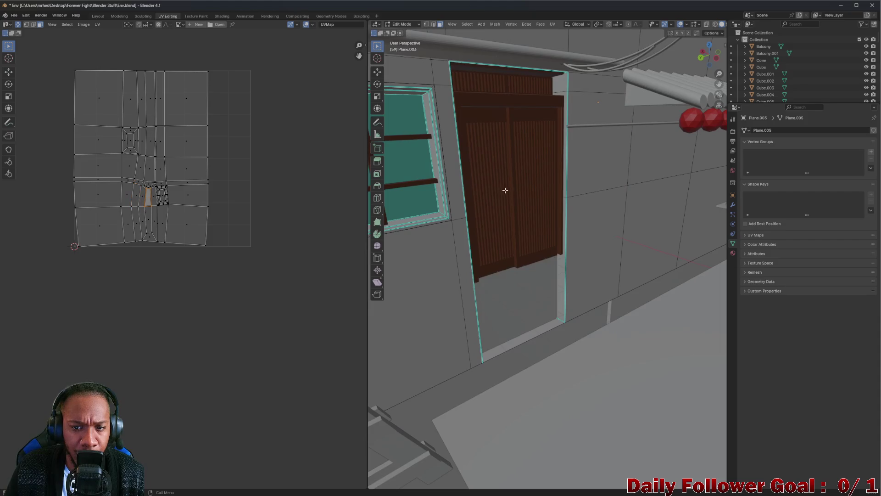
pyautogui.click(458, 242)
pyautogui.click(597, 247)
pyautogui.click(527, 274)
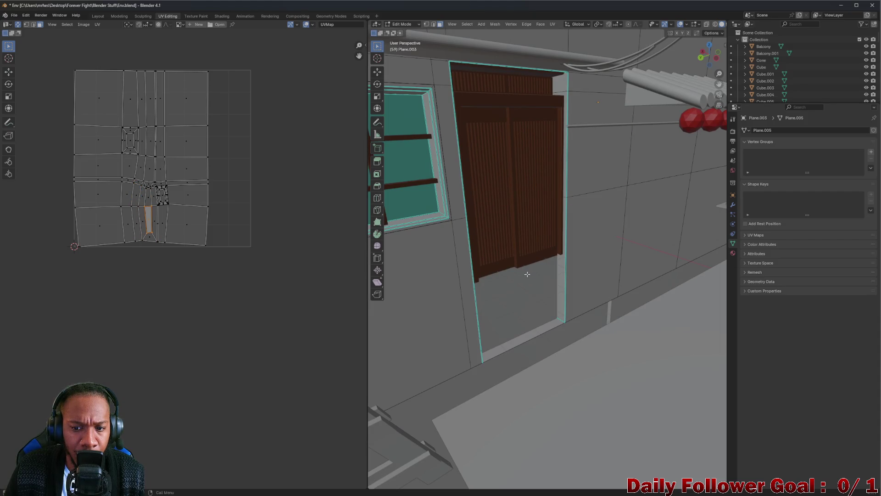
pyautogui.scroll(-5, 540, 298)
pyautogui.moveTo(540, 298)
pyautogui.mouseDown()
pyautogui.moveTo(659, 253)
pyautogui.moveTo(619, 231)
pyautogui.moveTo(594, 173)
pyautogui.mouseUp()
pyautogui.scroll(3, 589, 173)
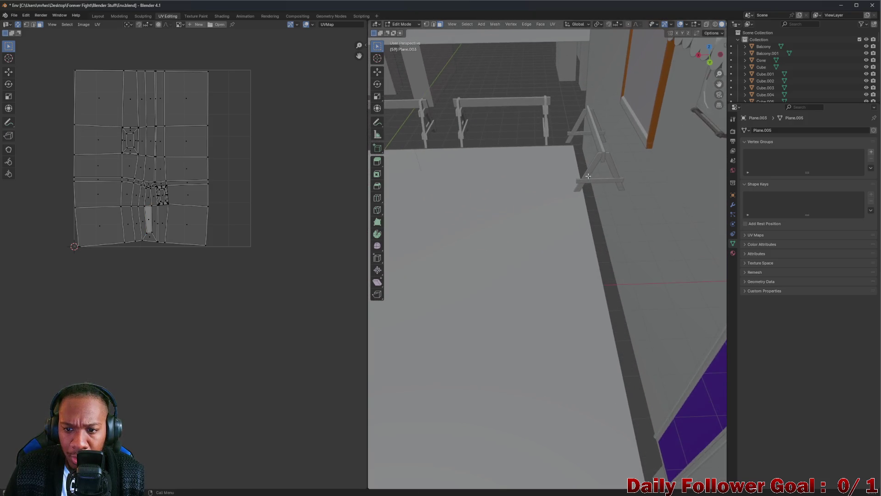
# Return to the Layout workspace and close in on the table and trestles
pyautogui.click(96, 17)
pyautogui.moveTo(382, 154); pyautogui.dragTo(505, 220)
pyautogui.scroll(4, 559, 247)
pyautogui.moveTo(564, 259)
pyautogui.mouseDown()
pyautogui.moveTo(367, 229)
pyautogui.moveTo(413, 228)
pyautogui.mouseUp()
pyautogui.scroll(5, 419, 195)
pyautogui.moveTo(423, 172)
pyautogui.mouseDown()
pyautogui.moveTo(411, 216)
pyautogui.moveTo(508, 195)
pyautogui.mouseUp()
pyautogui.scroll(4, 507, 179)
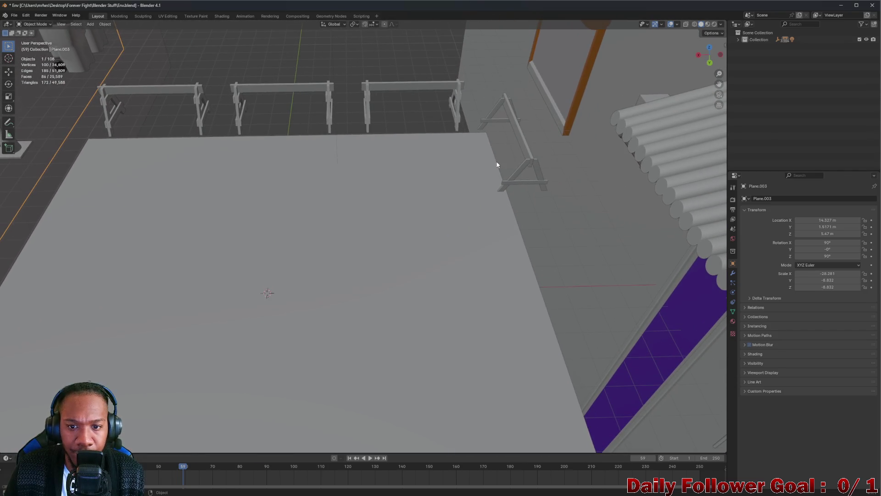
# Move the sawhorse beside the table edge slightly further along X
pyautogui.click(534, 166)
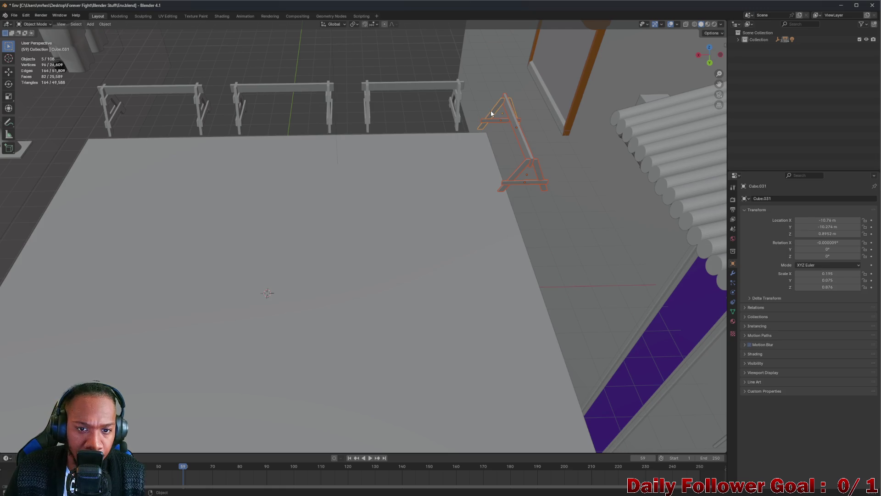
pyautogui.press('g')
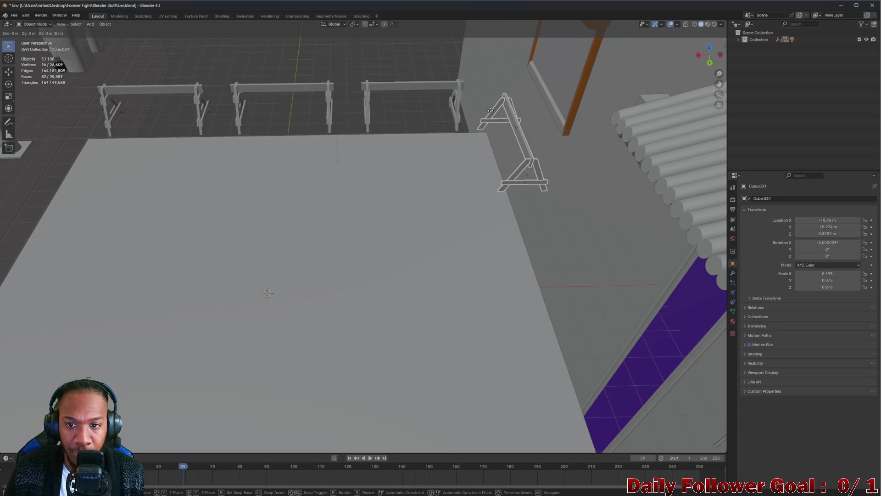
pyautogui.click(497, 123)
pyautogui.moveTo(443, 159)
pyautogui.mouseDown()
pyautogui.moveTo(425, 186)
pyautogui.moveTo(430, 200)
pyautogui.moveTo(494, 180)
pyautogui.moveTo(496, 165)
pyautogui.moveTo(394, 158)
pyautogui.moveTo(263, 166)
pyautogui.moveTo(262, 154)
pyautogui.moveTo(267, 212)
pyautogui.moveTo(255, 159)
pyautogui.moveTo(288, 187)
pyautogui.moveTo(288, 173)
pyautogui.moveTo(289, 191)
pyautogui.moveTo(303, 196)
pyautogui.moveTo(369, 217)
pyautogui.moveTo(391, 204)
pyautogui.moveTo(397, 220)
pyautogui.moveTo(381, 221)
pyautogui.moveTo(368, 206)
pyautogui.moveTo(375, 186)
pyautogui.moveTo(385, 199)
pyautogui.moveTo(376, 199)
pyautogui.moveTo(395, 179)
pyautogui.moveTo(409, 209)
pyautogui.moveTo(388, 200)
pyautogui.moveTo(398, 191)
pyautogui.moveTo(386, 174)
pyautogui.moveTo(384, 184)
pyautogui.moveTo(415, 205)
pyautogui.moveTo(454, 208)
pyautogui.moveTo(382, 192)
pyautogui.moveTo(364, 167)
pyautogui.moveTo(325, 148)
pyautogui.moveTo(309, 169)
pyautogui.moveTo(281, 144)
pyautogui.moveTo(290, 140)
pyautogui.moveTo(258, 153)
pyautogui.moveTo(266, 152)
pyautogui.moveTo(259, 141)
pyautogui.moveTo(278, 150)
pyautogui.moveTo(528, 78)
pyautogui.moveTo(524, 90)
pyautogui.moveTo(531, 73)
pyautogui.moveTo(491, 131)
pyautogui.moveTo(425, 167)
pyautogui.moveTo(394, 160)
pyautogui.mouseUp()
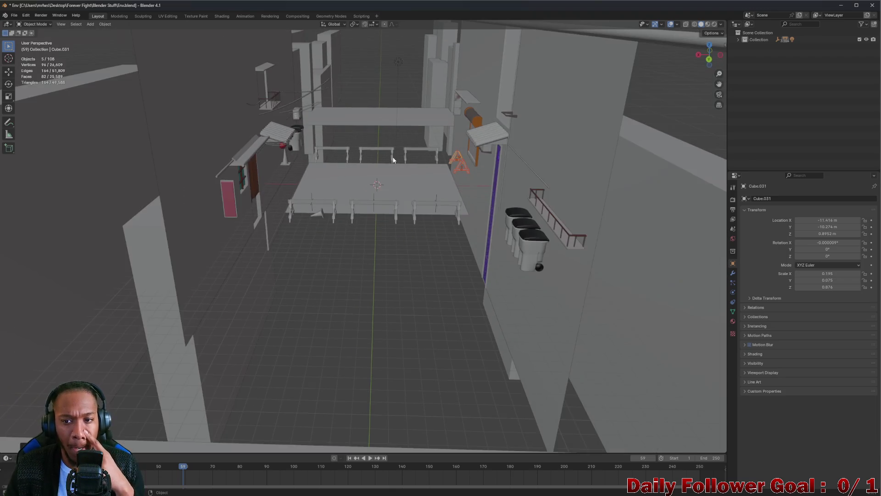
# Save the arena scene to Env.blend
pyautogui.scroll(-5, 361, 140)
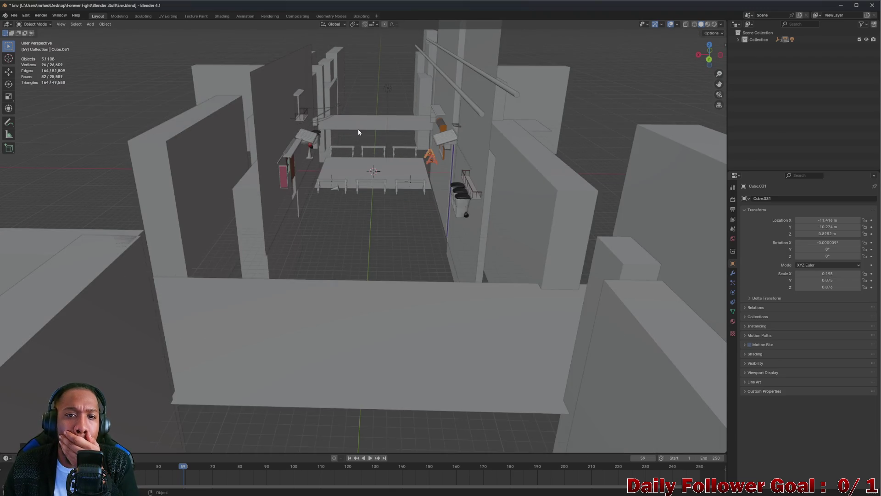
pyautogui.scroll(3, 369, 141)
pyautogui.scroll(-3, 369, 148)
pyautogui.scroll(10, 369, 148)
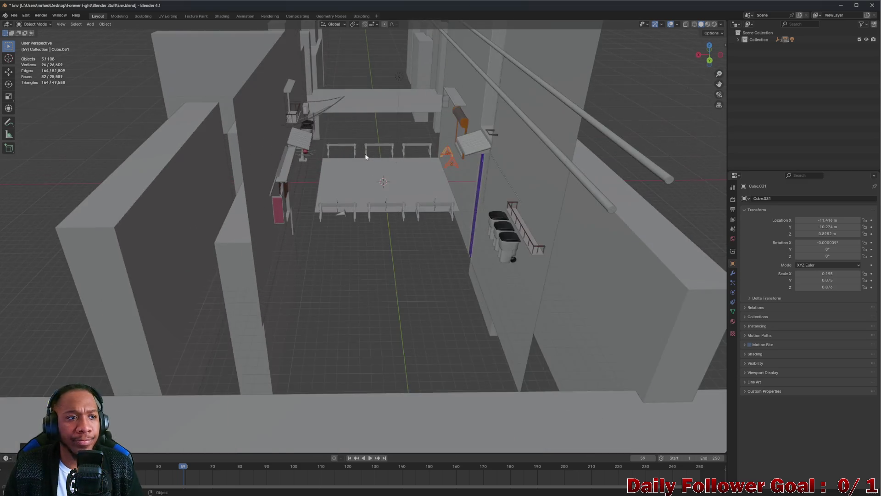
pyautogui.hotkey('ctrl', 's')
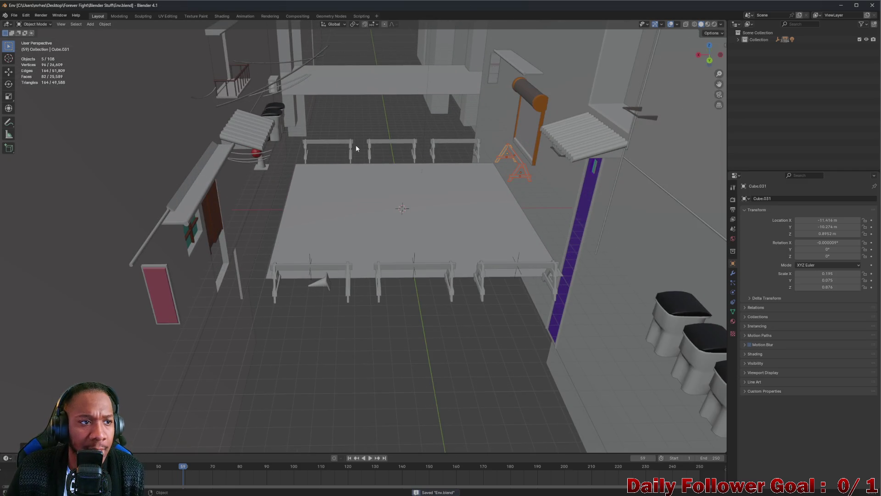
# Zoom in and out around the platform props to review them
pyautogui.scroll(-2, 337, 133)
pyautogui.scroll(3, 325, 131)
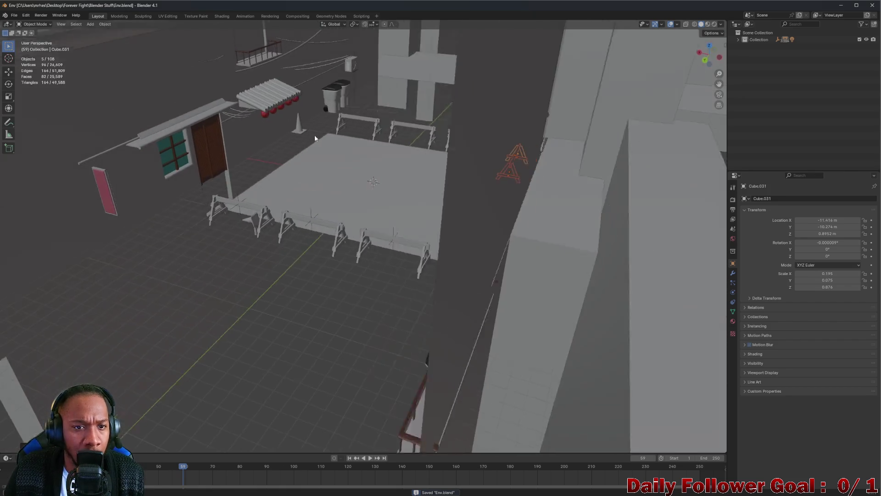
pyautogui.scroll(4, 307, 197)
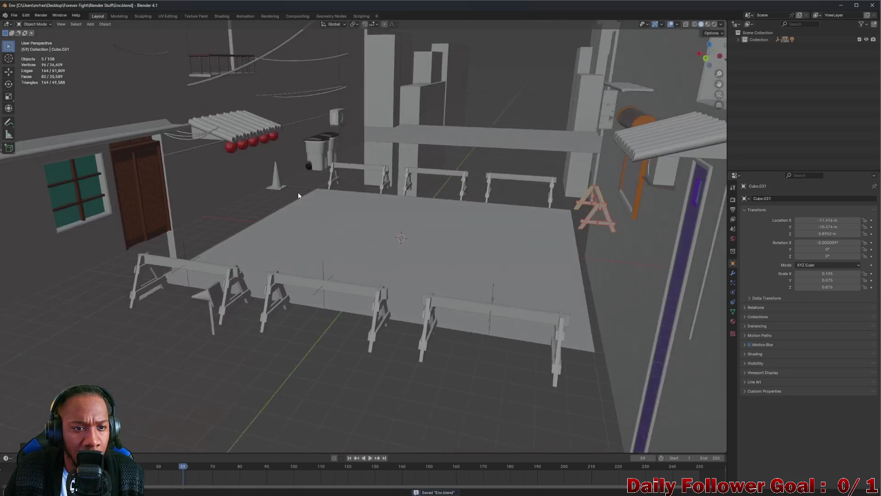
pyautogui.scroll(4, 310, 190)
pyautogui.rightClick(239, 158)
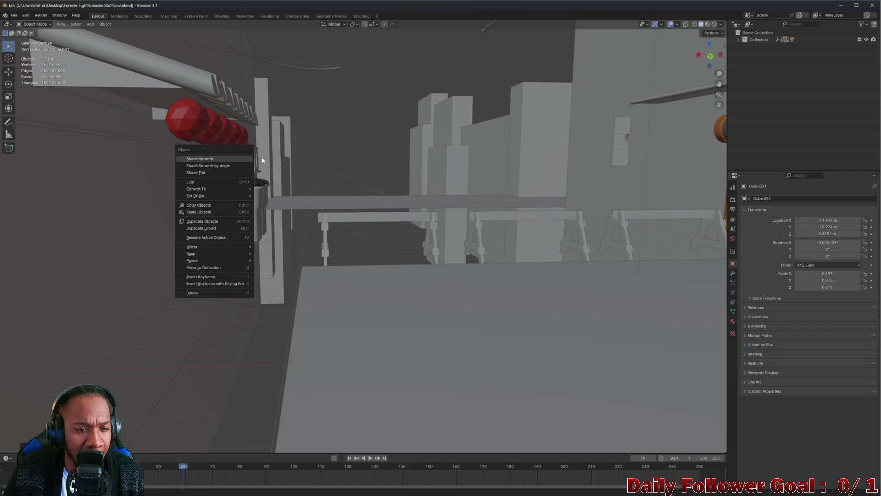
pyautogui.scroll(-1, 394, 130)
pyautogui.scroll(-1, 226, 140)
pyautogui.scroll(5, 266, 152)
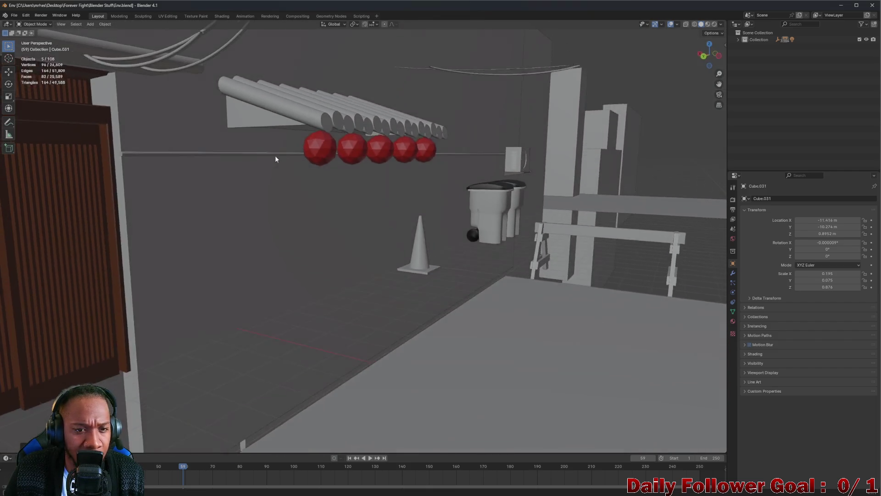
pyautogui.scroll(-6, 280, 162)
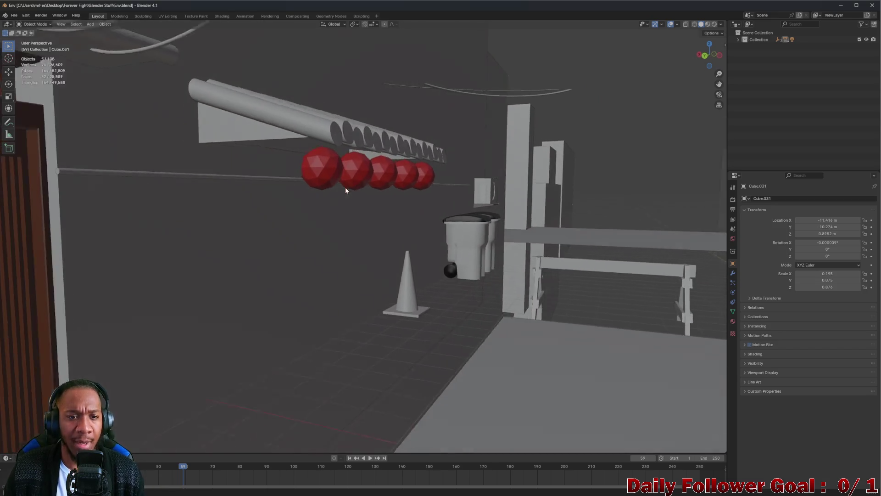
pyautogui.scroll(-5, 345, 169)
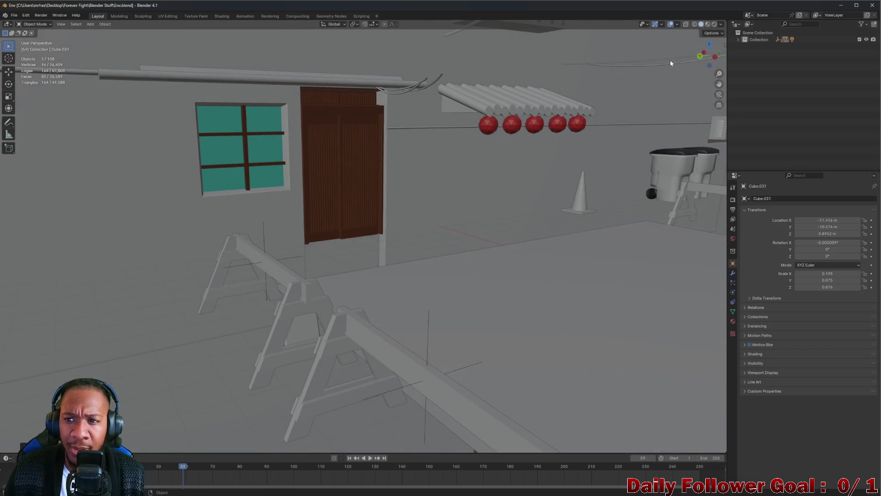
# View the door and teal window straight along X, then select a red sphere
pyautogui.moveTo(698, 56)
pyautogui.mouseDown()
pyautogui.moveTo(569, 116)
pyautogui.moveTo(476, 187)
pyautogui.moveTo(266, 308)
pyautogui.moveTo(577, 192)
pyautogui.moveTo(579, 143)
pyautogui.moveTo(702, 49)
pyautogui.mouseUp()
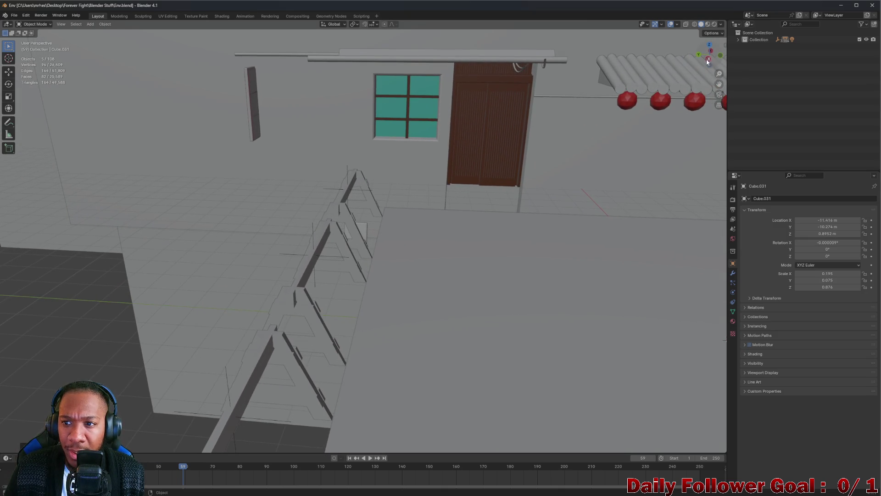
pyautogui.click(708, 60)
pyautogui.moveTo(588, 161)
pyautogui.mouseDown()
pyautogui.moveTo(531, 183)
pyautogui.moveTo(527, 150)
pyautogui.mouseUp()
pyautogui.click(563, 242)
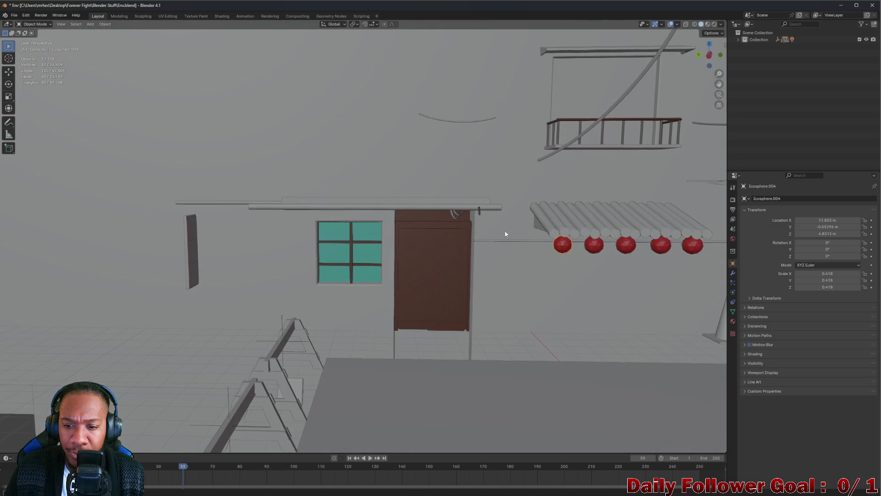
# Inspect the red spheres in side-on orthographic views and perspective
pyautogui.moveTo(527, 230)
pyautogui.mouseDown()
pyautogui.moveTo(583, 286)
pyautogui.moveTo(559, 268)
pyautogui.moveTo(616, 251)
pyautogui.moveTo(588, 245)
pyautogui.mouseUp()
pyautogui.scroll(3, 587, 244)
pyautogui.click(708, 54)
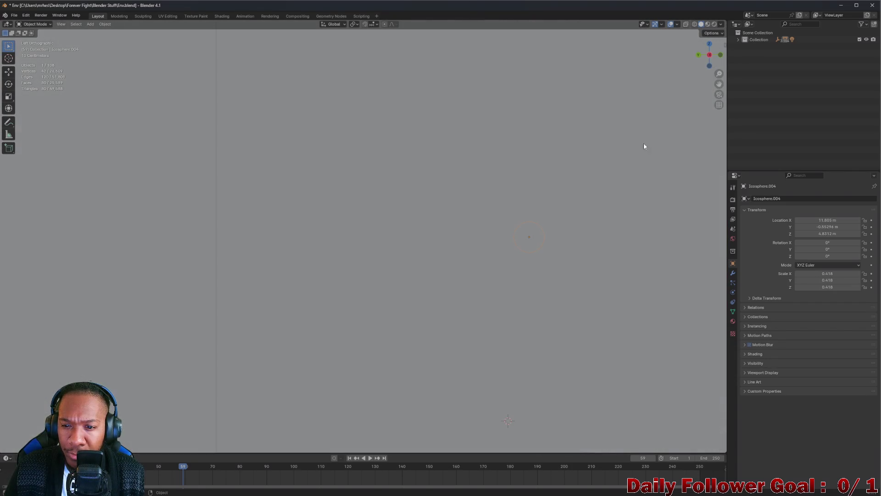
pyautogui.moveTo(495, 243)
pyautogui.mouseDown()
pyautogui.moveTo(477, 262)
pyautogui.moveTo(470, 233)
pyautogui.moveTo(430, 251)
pyautogui.mouseUp()
pyautogui.scroll(-6, 431, 251)
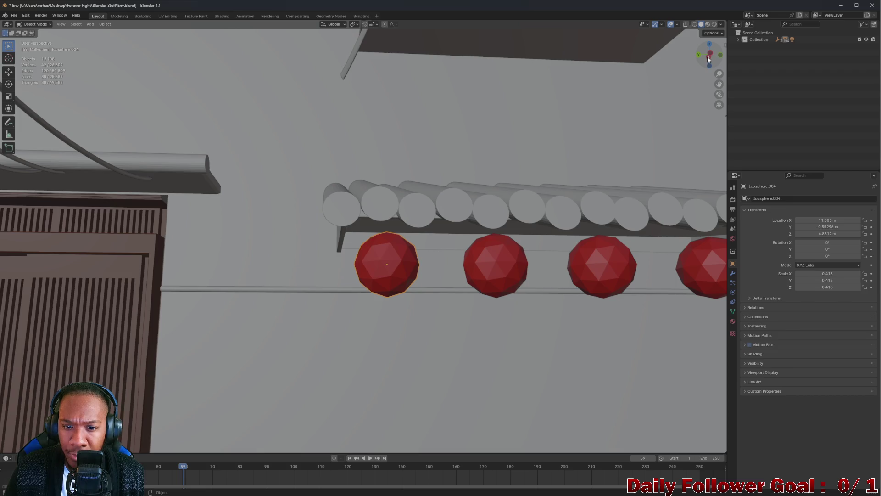
pyautogui.click(709, 54)
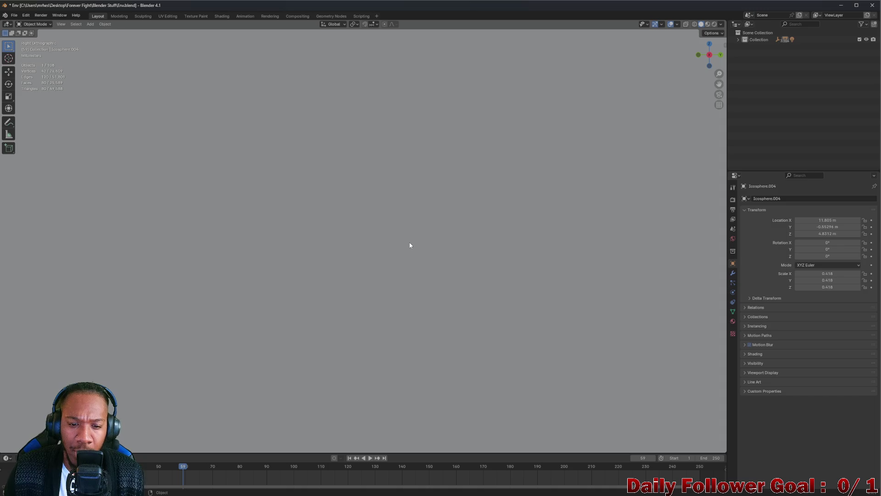
pyautogui.moveTo(458, 194); pyautogui.dragTo(290, 231)
# Select the cylinder row above the five spheres and bring it into UV Editing
pyautogui.scroll(-10, 290, 230)
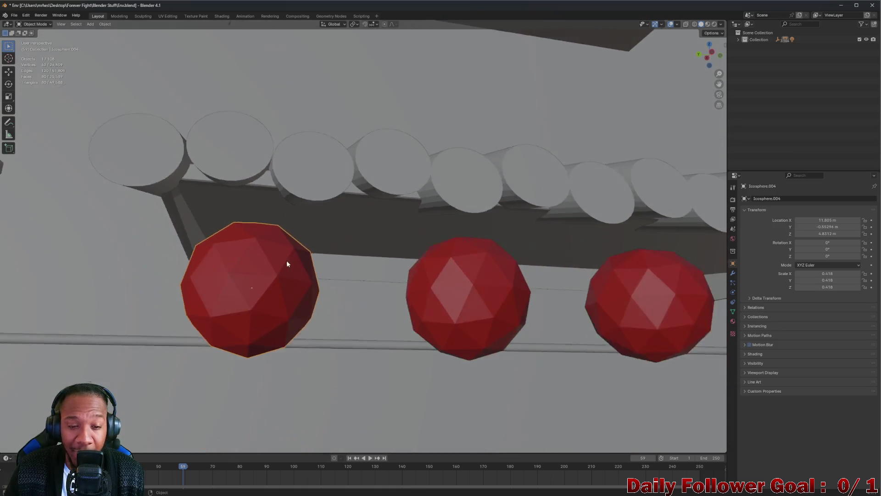
pyautogui.scroll(-5, 271, 263)
pyautogui.moveTo(257, 277)
pyautogui.mouseDown()
pyautogui.moveTo(301, 309)
pyautogui.moveTo(286, 224)
pyautogui.mouseUp()
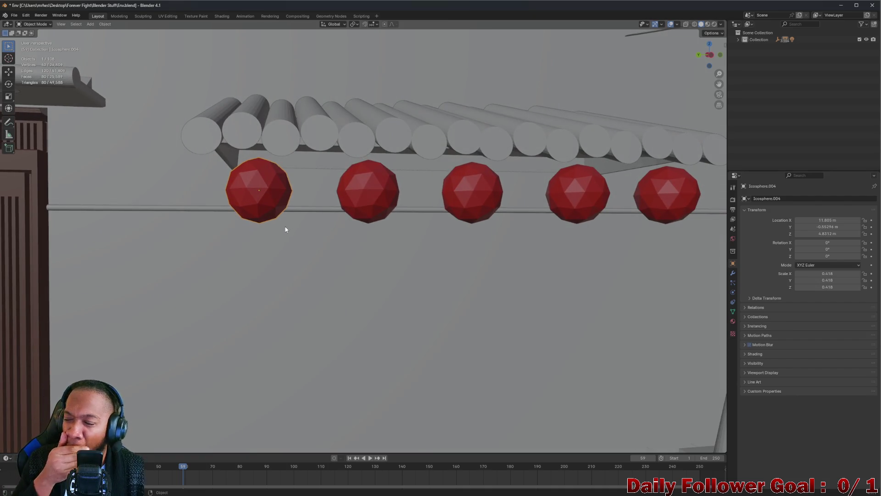
pyautogui.moveTo(324, 233)
pyautogui.mouseDown()
pyautogui.moveTo(356, 239)
pyautogui.moveTo(363, 226)
pyautogui.moveTo(344, 222)
pyautogui.moveTo(294, 173)
pyautogui.moveTo(362, 222)
pyautogui.moveTo(324, 201)
pyautogui.moveTo(178, 186)
pyautogui.mouseUp()
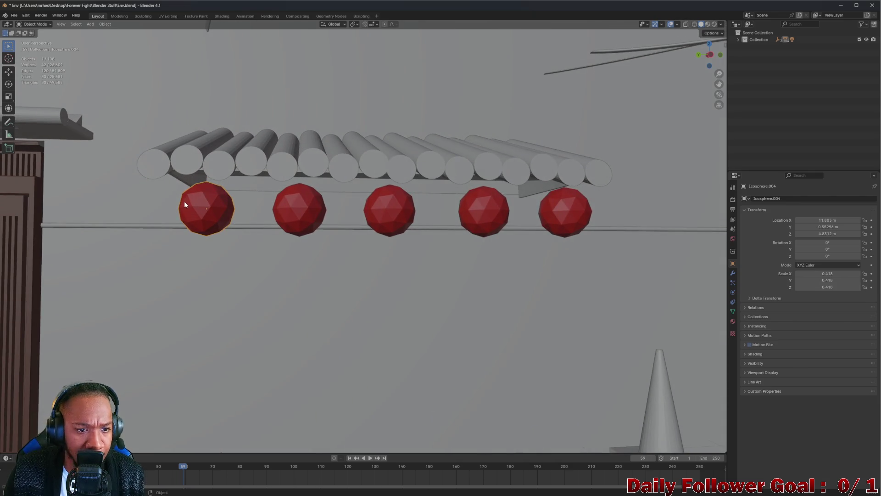
pyautogui.click(161, 169)
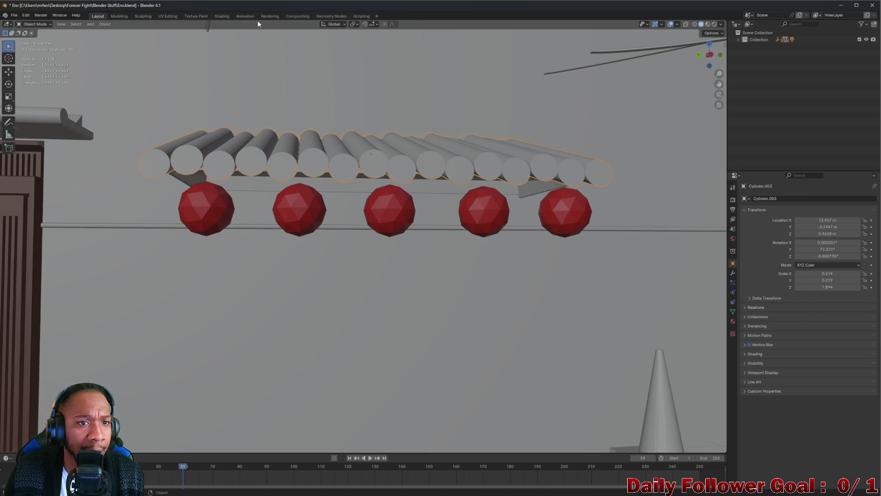
pyautogui.click(168, 16)
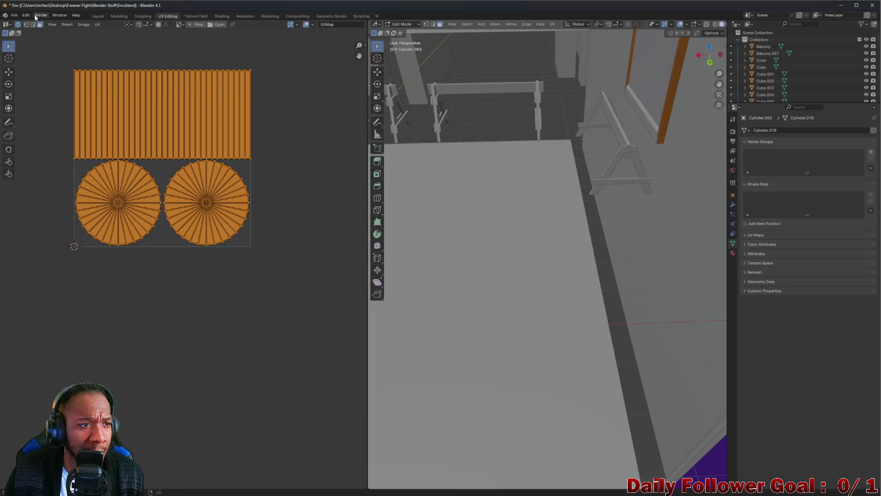
pyautogui.click(66, 24)
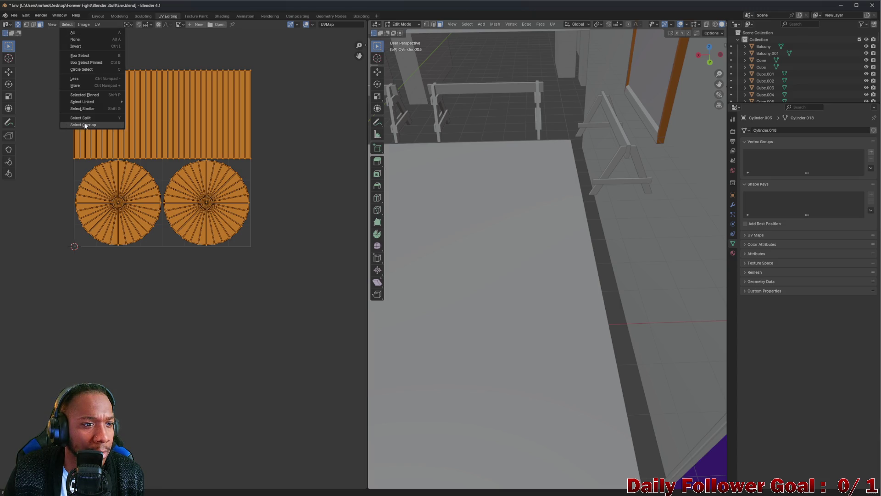
pyautogui.click(301, 226)
pyautogui.moveTo(459, 207)
pyautogui.mouseDown()
pyautogui.moveTo(522, 174)
pyautogui.moveTo(525, 134)
pyautogui.moveTo(544, 178)
pyautogui.mouseUp()
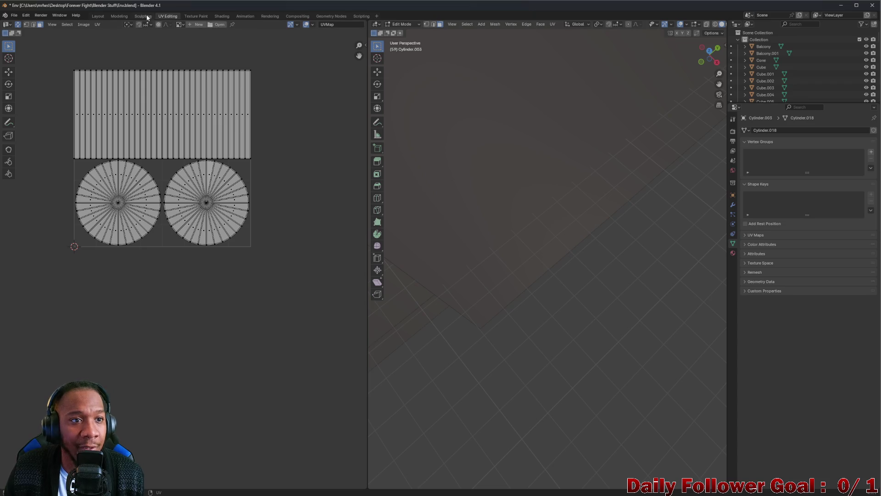
pyautogui.click(98, 17)
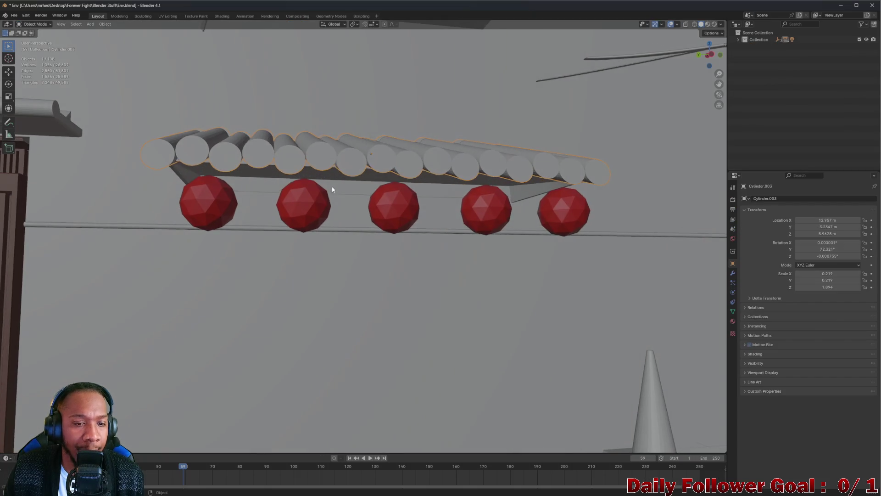
# Select the leftmost red sphere and add a Cube mesh, Cube.044, at the world origin
pyautogui.scroll(3, 323, 183)
pyautogui.scroll(-2, 105, 219)
pyautogui.click(161, 205)
pyautogui.scroll(2, 118, 199)
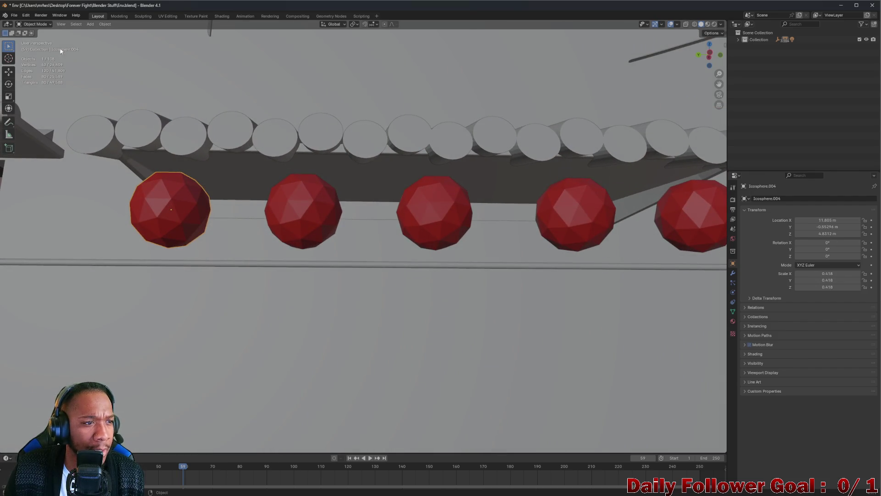
pyautogui.click(90, 23)
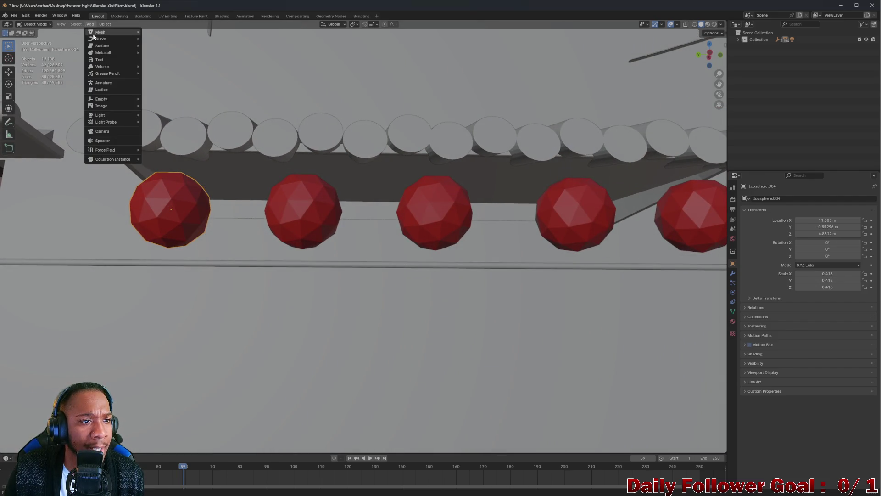
pyautogui.moveTo(117, 32)
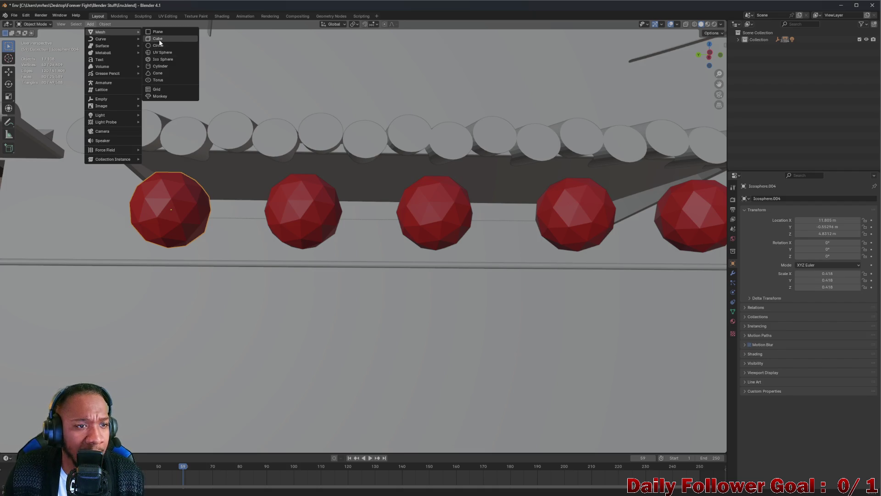
pyautogui.click(160, 39)
pyautogui.scroll(-5, 255, 148)
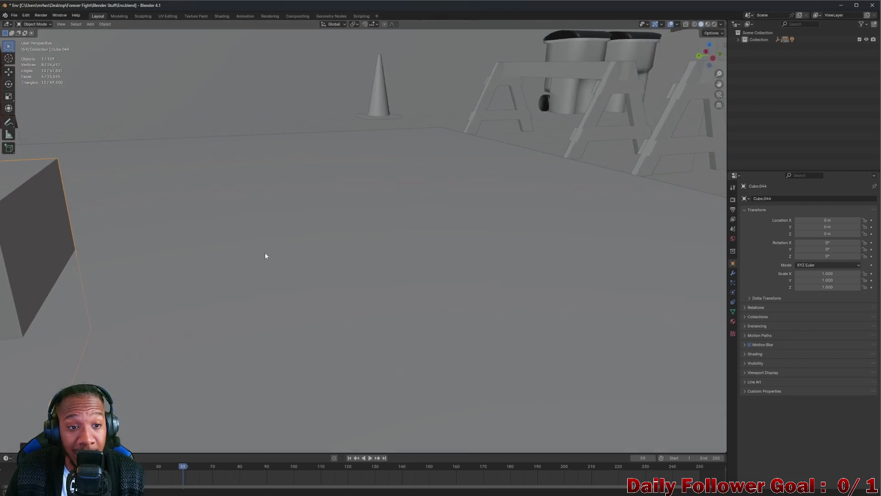
pyautogui.scroll(3, 114, 222)
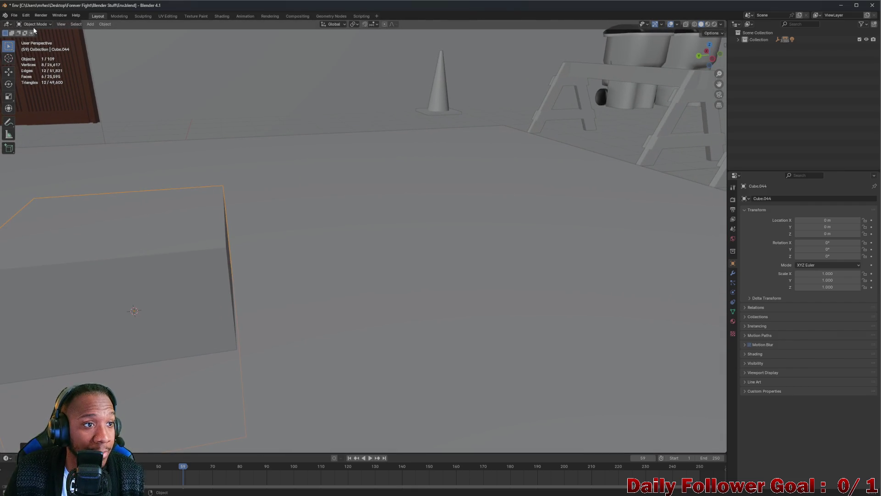
# Frame Cube.044, enter Edit Mode, and delete its top and back faces
pyautogui.press('KP_Decimal')
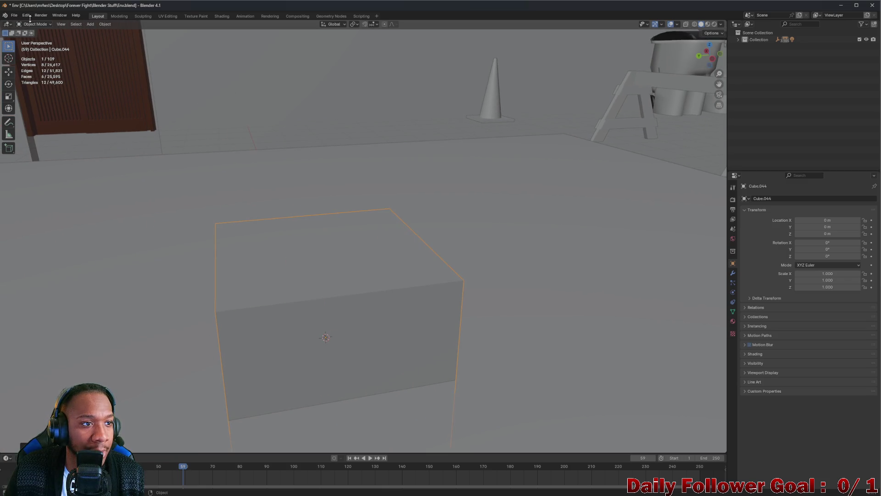
pyautogui.click(33, 24)
pyautogui.click(39, 40)
pyautogui.click(251, 216)
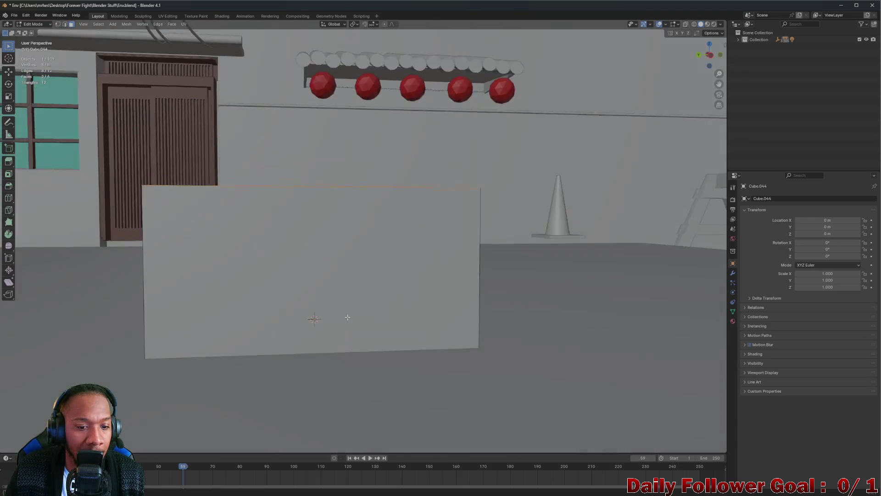
pyautogui.moveTo(348, 317); pyautogui.dragTo(345, 322)
pyautogui.press('x')
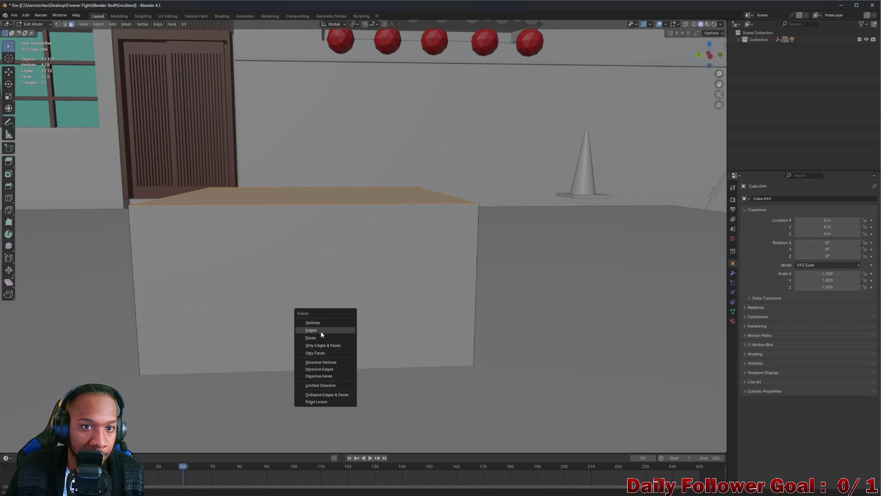
pyautogui.moveTo(256, 275)
pyautogui.mouseDown()
pyautogui.moveTo(351, 287)
pyautogui.moveTo(226, 298)
pyautogui.moveTo(250, 273)
pyautogui.moveTo(195, 272)
pyautogui.mouseUp()
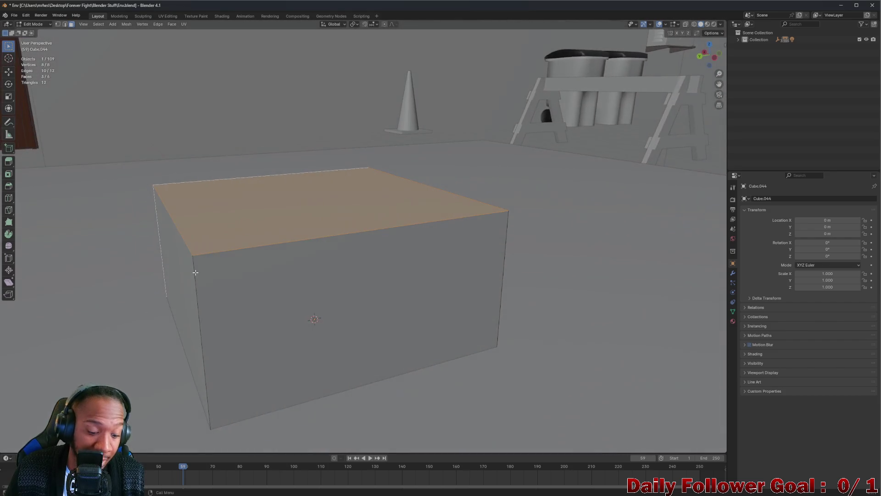
pyautogui.press('x')
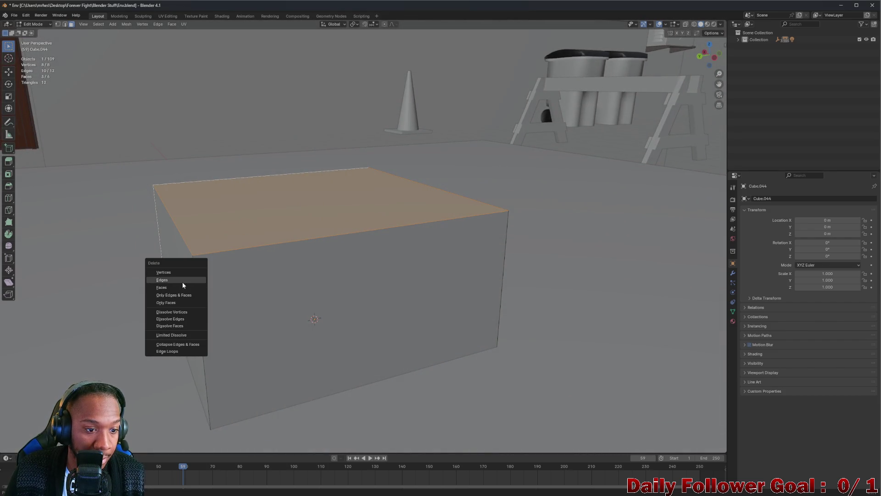
pyautogui.click(183, 285)
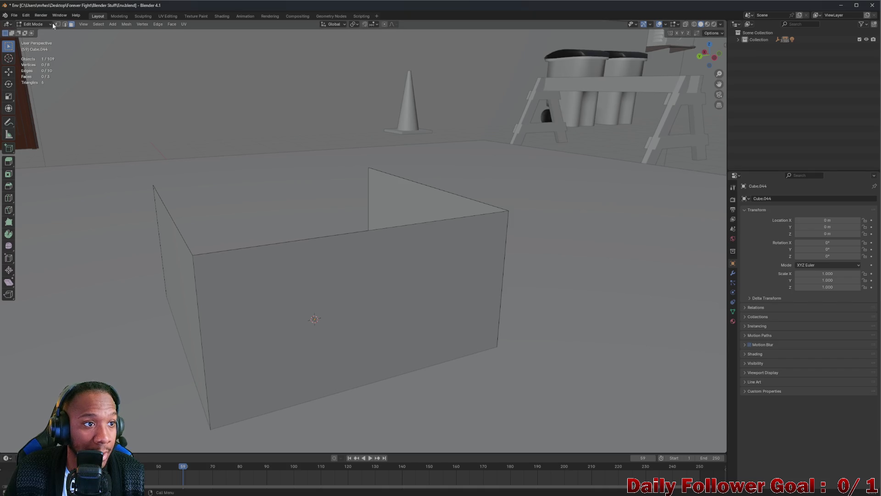
pyautogui.click(41, 26)
# Move the open box along X in two passes, to X 15.35 m
pyautogui.moveTo(300, 248)
pyautogui.mouseDown()
pyautogui.moveTo(293, 255)
pyautogui.moveTo(281, 240)
pyautogui.moveTo(295, 230)
pyautogui.moveTo(319, 264)
pyautogui.mouseUp()
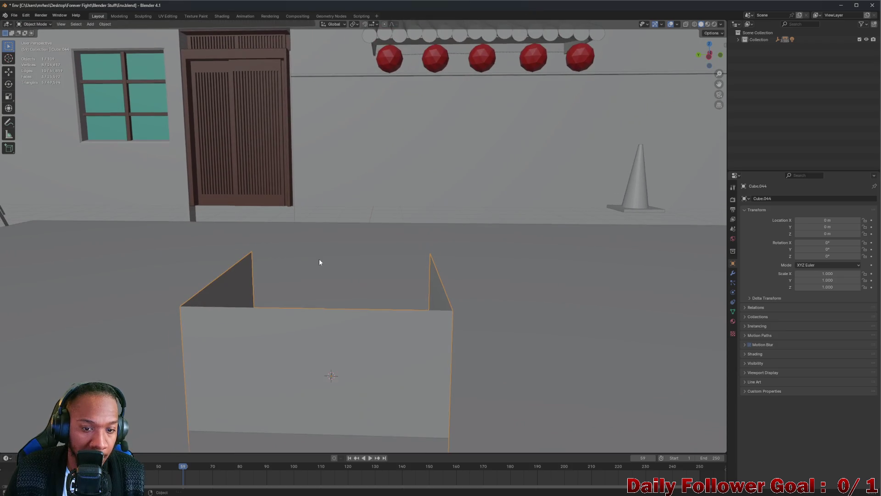
pyautogui.press('g')
pyautogui.press('x')
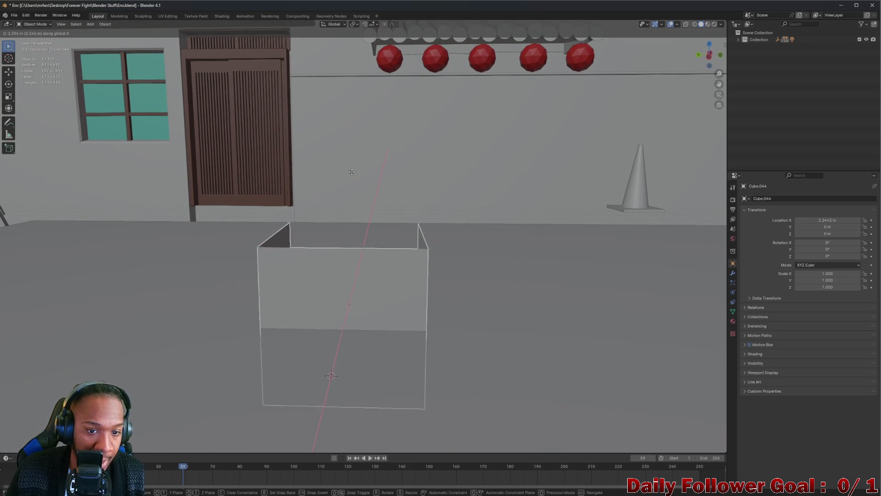
pyautogui.click(368, 84)
pyautogui.scroll(1, 403, 242)
pyautogui.moveTo(404, 242)
pyautogui.mouseDown()
pyautogui.moveTo(362, 216)
pyautogui.moveTo(397, 273)
pyautogui.mouseUp()
pyautogui.press('g')
pyautogui.press('x')
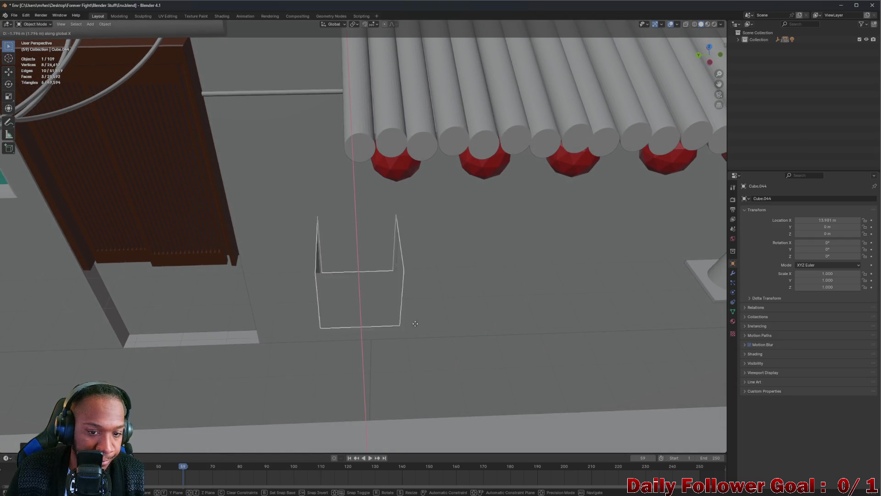
pyautogui.click(422, 338)
pyautogui.moveTo(421, 337)
pyautogui.mouseDown()
pyautogui.moveTo(416, 301)
pyautogui.moveTo(424, 311)
pyautogui.mouseUp()
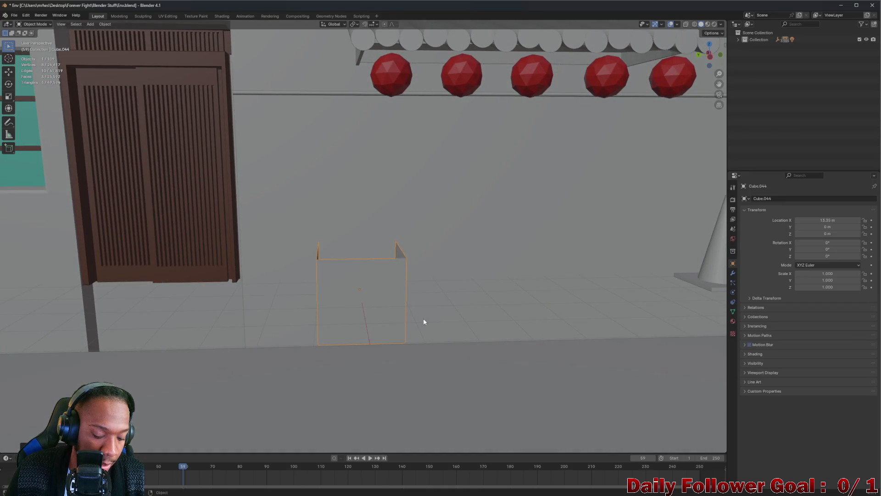
# Raise the box to Z 5.0254 m and slide it to X 13.35 m around the leftmost sphere
pyautogui.press('g')
pyautogui.press('z')
pyautogui.click(429, 102)
pyautogui.moveTo(429, 101); pyautogui.dragTo(317, 210)
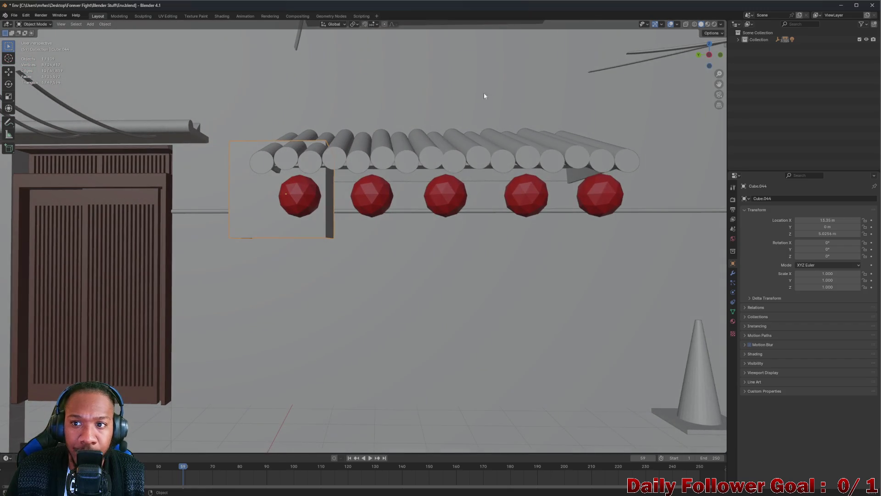
pyautogui.scroll(6, 379, 178)
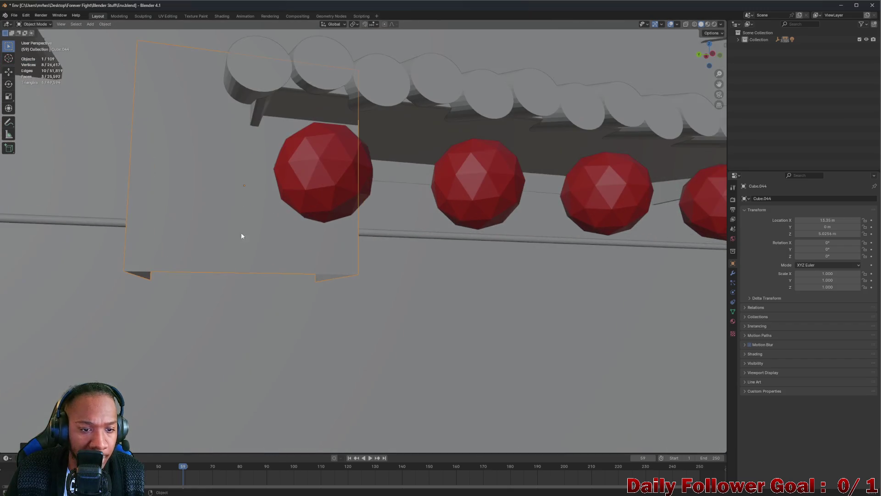
pyautogui.scroll(-4, 234, 244)
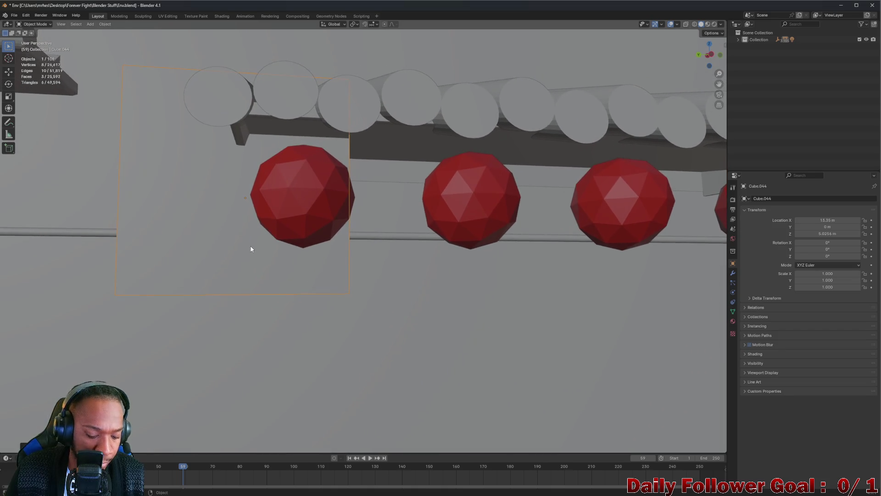
pyautogui.moveTo(250, 249); pyautogui.dragTo(226, 256)
pyautogui.press('g')
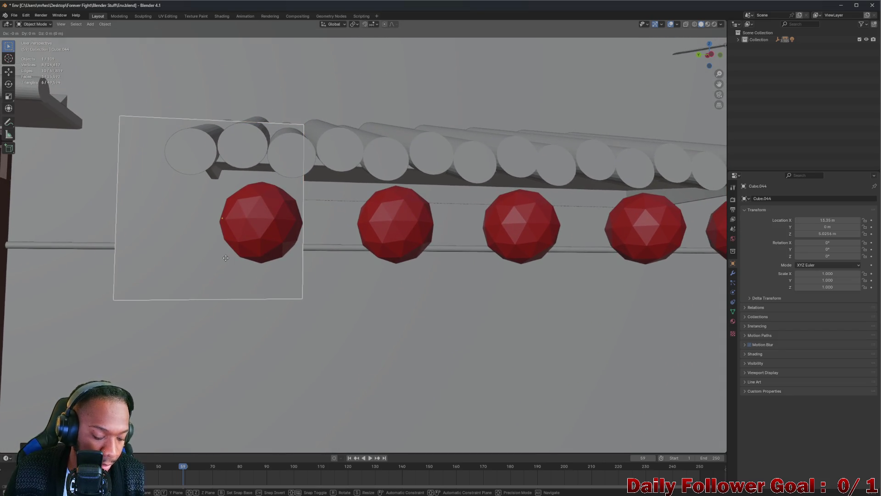
pyautogui.click(275, 259)
pyautogui.moveTo(275, 259)
pyautogui.mouseDown()
pyautogui.moveTo(272, 274)
pyautogui.moveTo(249, 241)
pyautogui.moveTo(259, 237)
pyautogui.mouseUp()
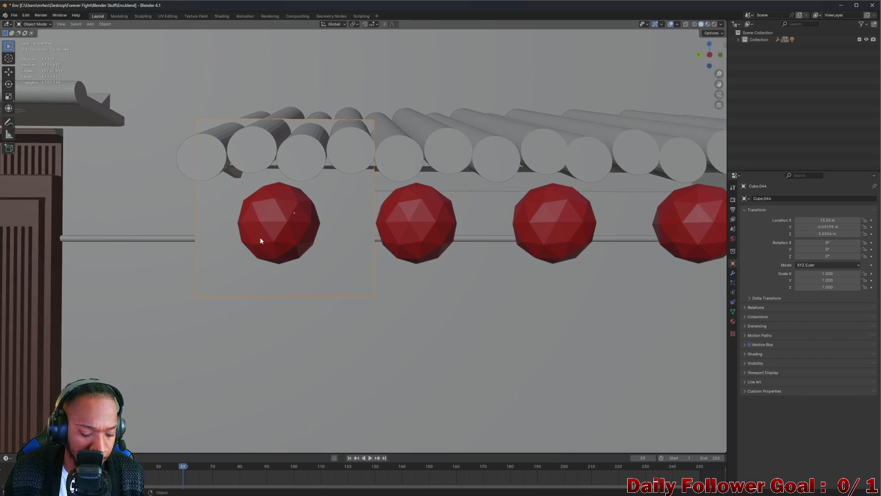
# Shrink Cube.044 to about 0.38 and move it along X over the first red ball
pyautogui.press('s')
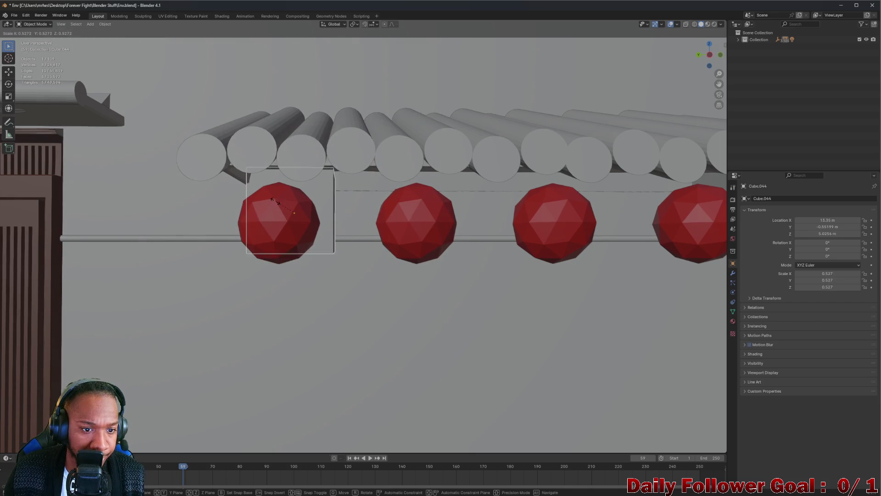
pyautogui.click(284, 200)
pyautogui.hotkey('ctrl', 'z')
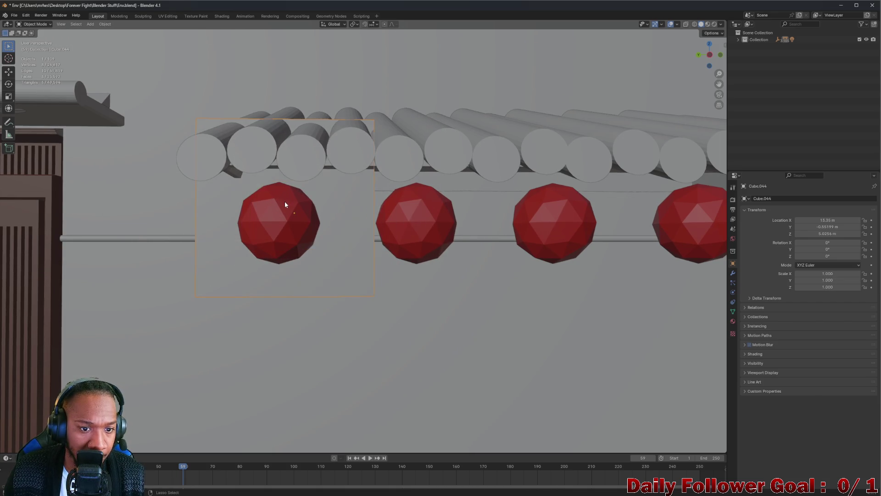
pyautogui.press('s')
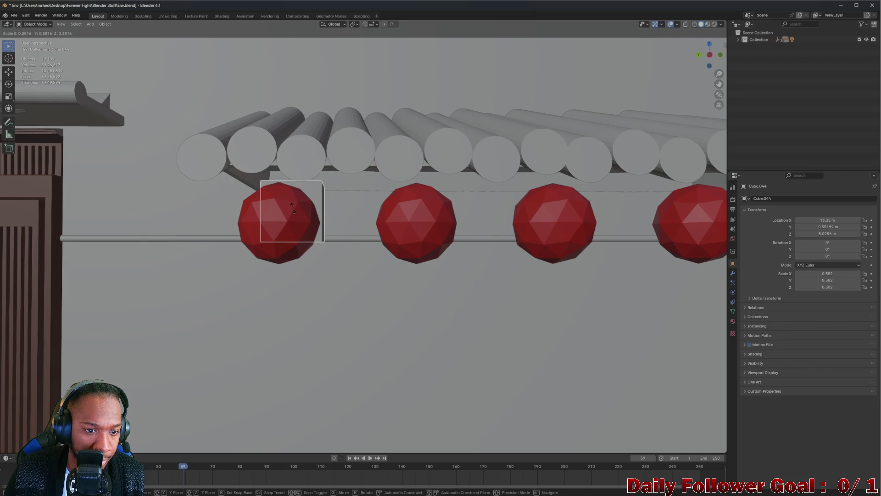
pyautogui.click(293, 208)
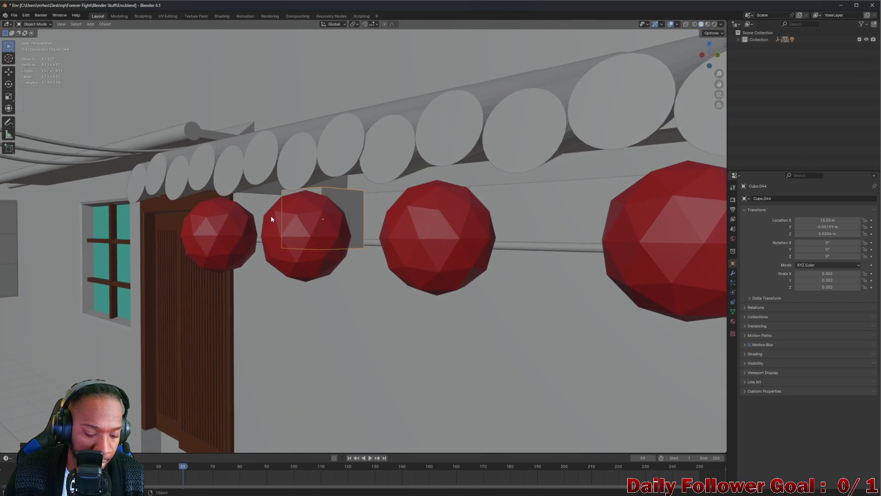
pyautogui.press('g')
pyautogui.press('x')
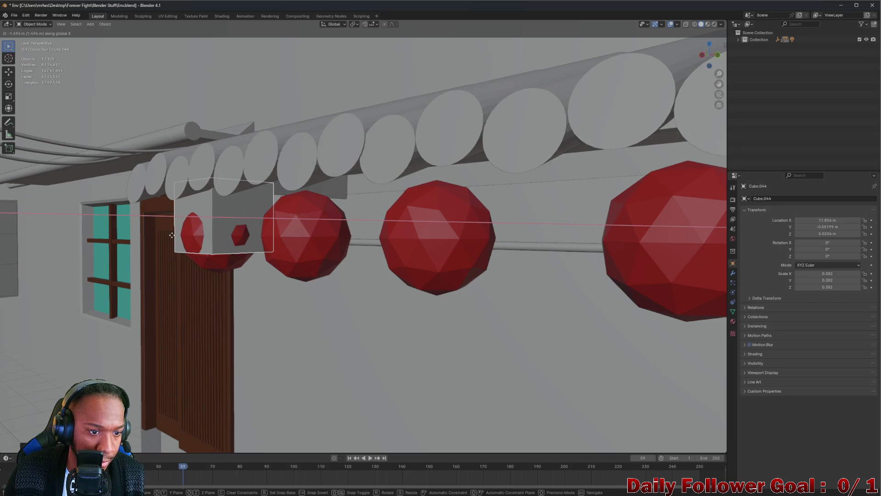
pyautogui.click(164, 239)
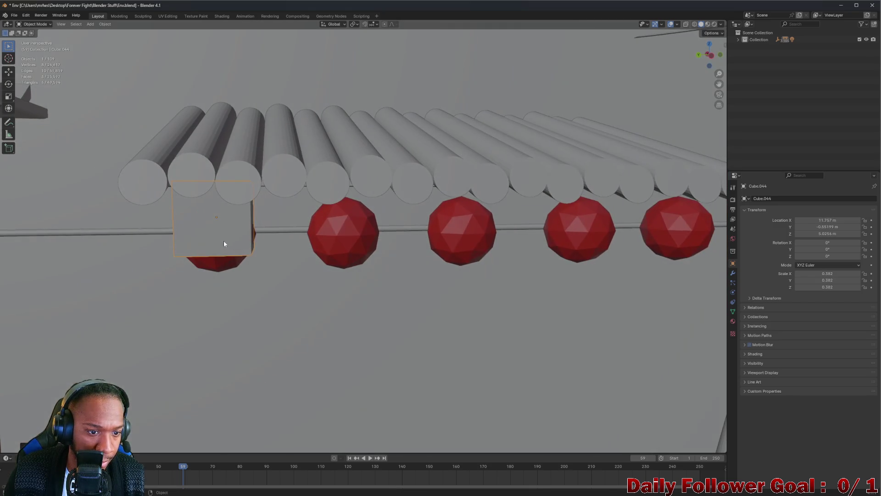
pyautogui.moveTo(224, 241)
pyautogui.mouseDown()
pyautogui.moveTo(305, 226)
pyautogui.moveTo(283, 225)
pyautogui.moveTo(292, 223)
pyautogui.mouseUp()
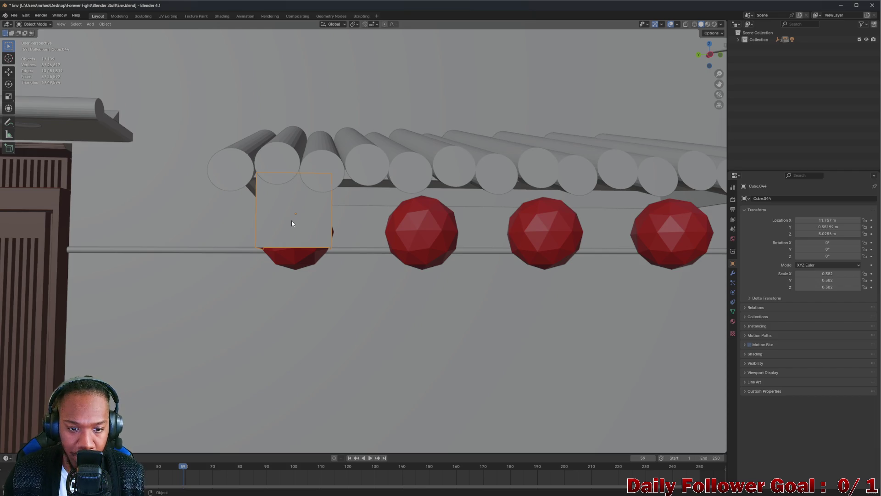
# Slim the cube further and stretch it along Z into a tall thin post
pyautogui.press('s')
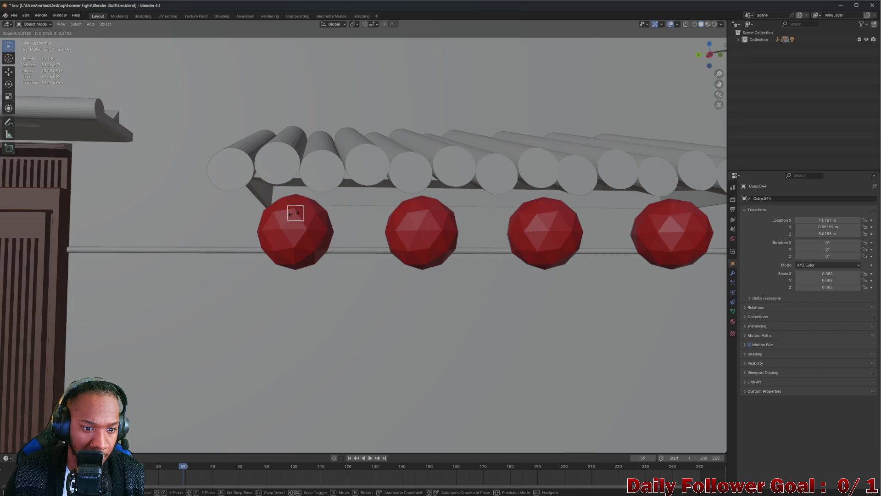
pyautogui.click(296, 213)
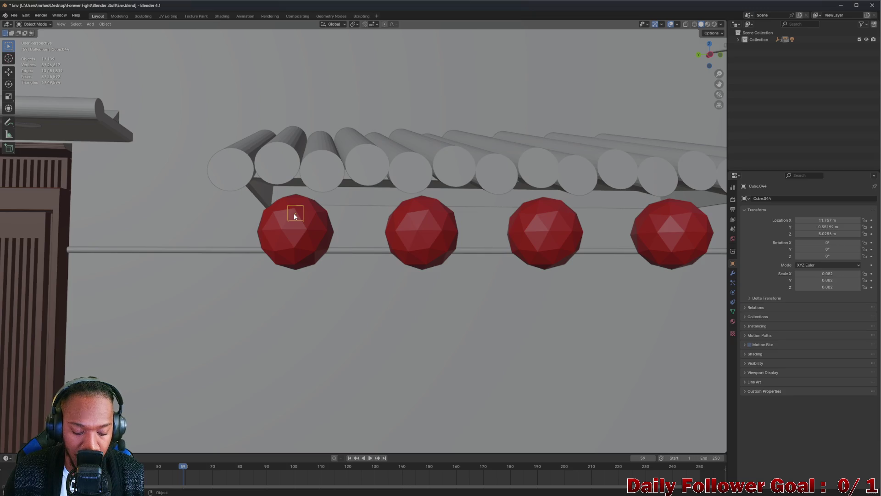
pyautogui.press('s')
pyautogui.press('y')
pyautogui.press('z')
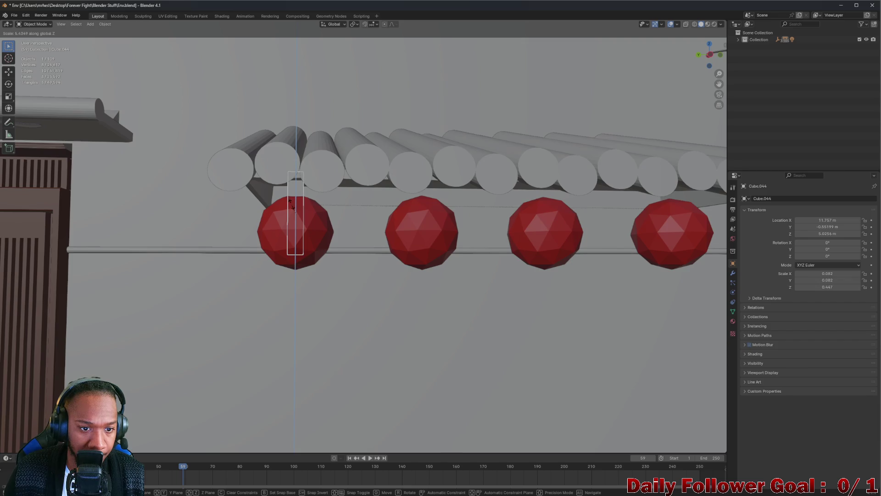
pyautogui.press('z')
pyautogui.press('z')
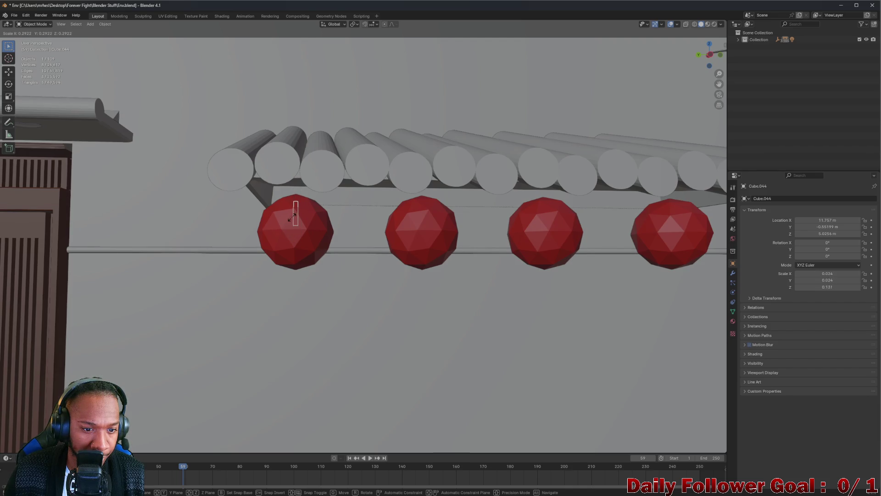
pyautogui.click(294, 219)
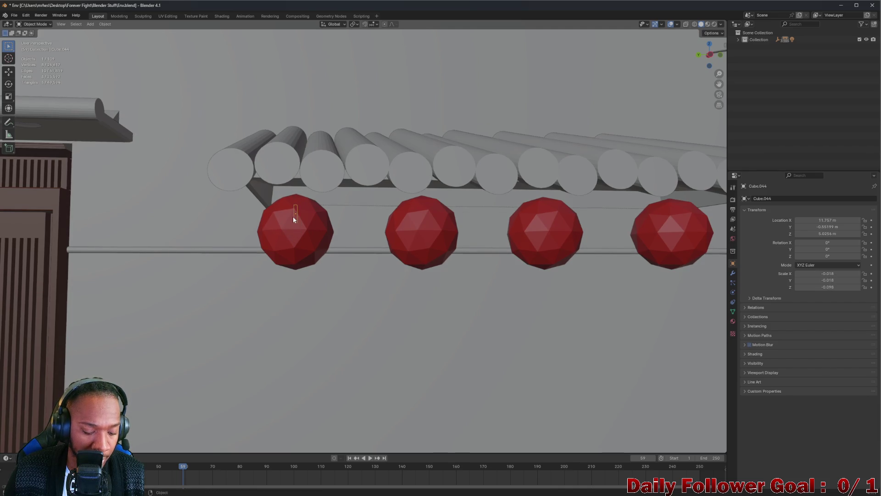
pyautogui.press('s')
pyautogui.press('y')
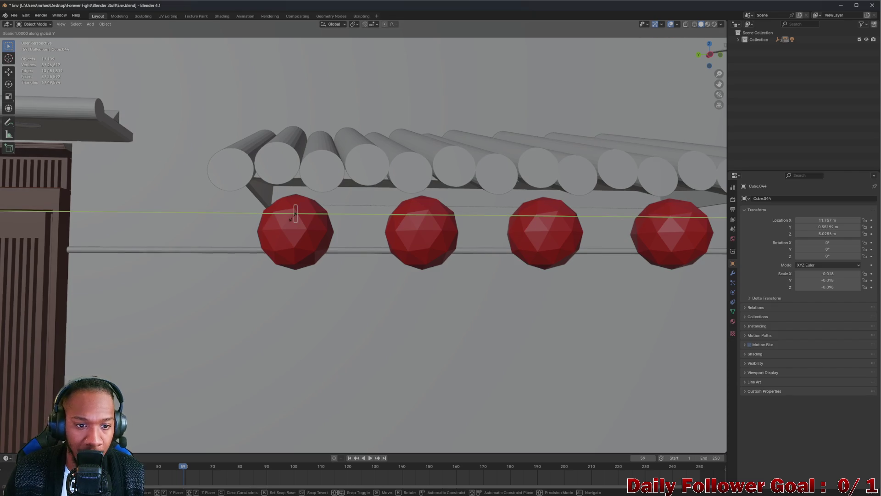
pyautogui.press('z')
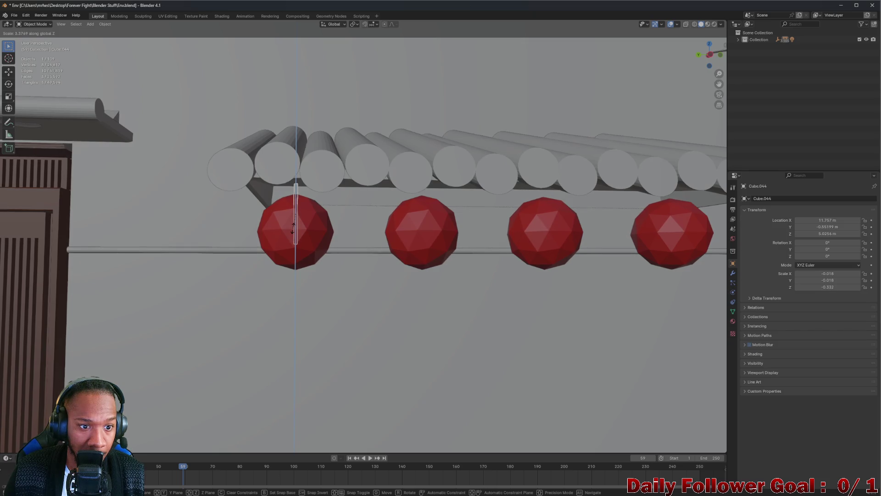
pyautogui.click(293, 232)
pyautogui.moveTo(293, 235)
pyautogui.mouseDown()
pyautogui.moveTo(357, 235)
pyautogui.moveTo(292, 220)
pyautogui.mouseUp()
pyautogui.scroll(6, 304, 197)
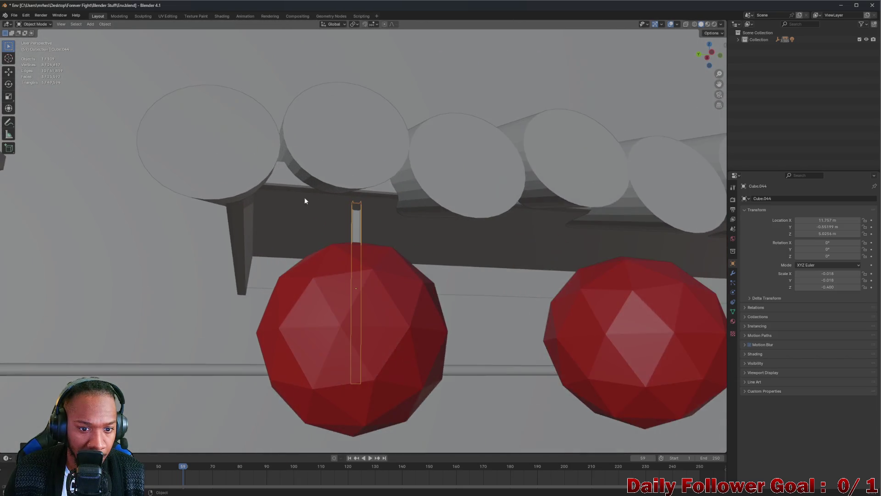
pyautogui.moveTo(376, 238)
pyautogui.mouseDown()
pyautogui.moveTo(417, 250)
pyautogui.moveTo(437, 240)
pyautogui.moveTo(328, 258)
pyautogui.moveTo(316, 252)
pyautogui.moveTo(358, 251)
pyautogui.mouseUp()
# Refine the post into a string reaching the beam, scaled 0.012 × 0.012 × 0.445
pyautogui.hotkey('ctrl', 'z')
pyautogui.press('s')
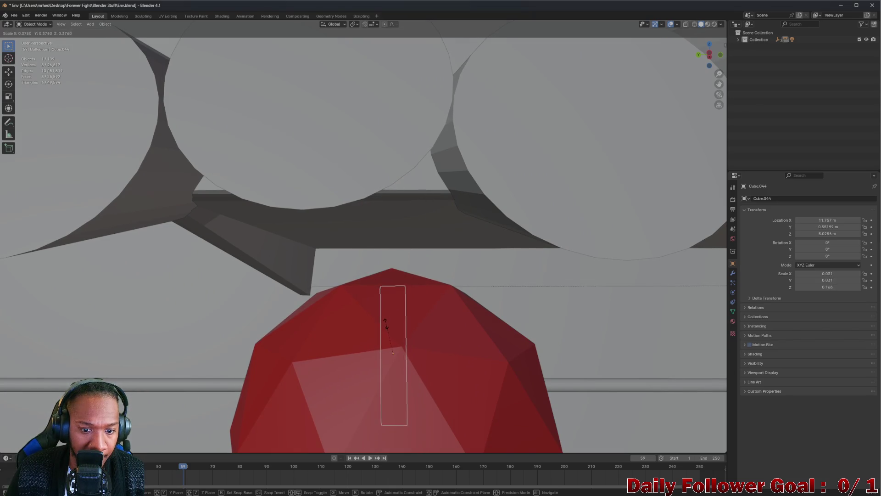
pyautogui.click(389, 340)
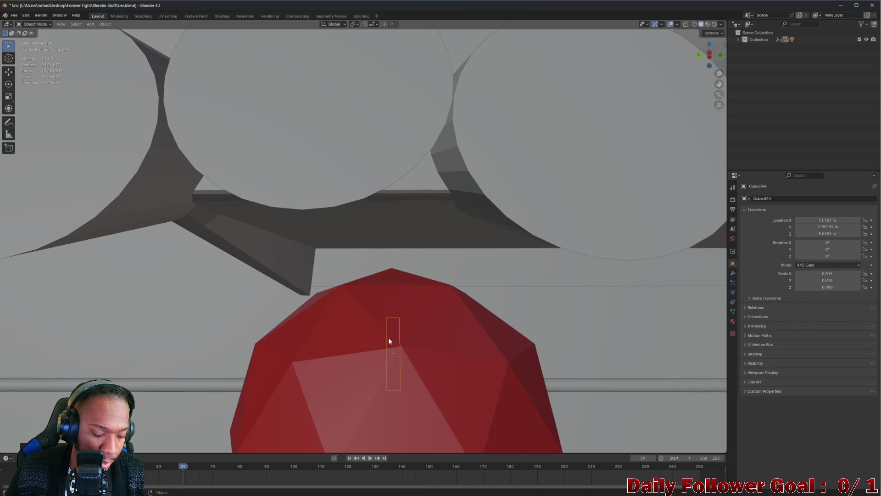
pyautogui.press('s')
pyautogui.press('z')
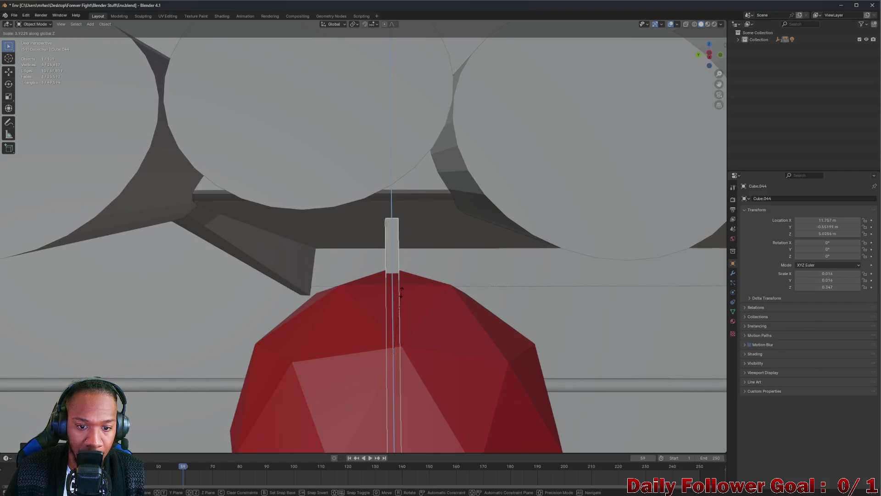
pyautogui.click(397, 271)
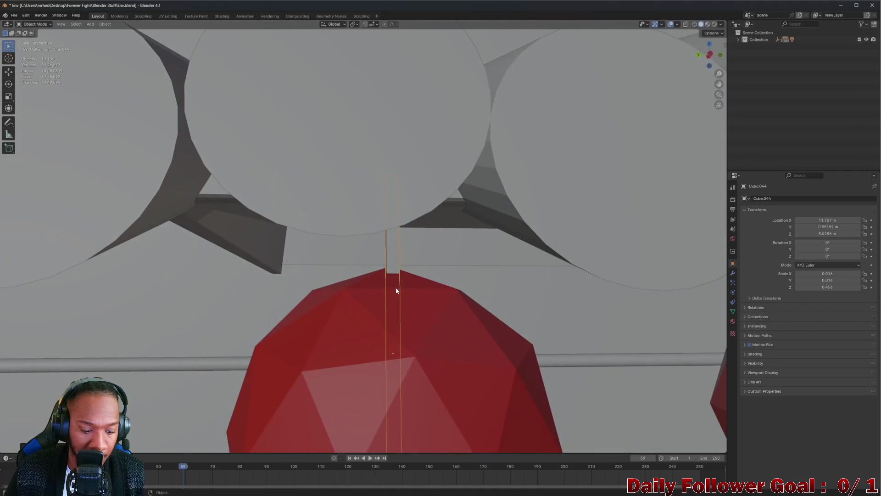
pyautogui.press('s')
pyautogui.click(392, 301)
pyautogui.press('s')
pyautogui.press('z')
pyautogui.click(373, 281)
pyautogui.moveTo(373, 280)
pyautogui.mouseDown()
pyautogui.moveTo(369, 296)
pyautogui.moveTo(393, 281)
pyautogui.moveTo(370, 304)
pyautogui.moveTo(309, 315)
pyautogui.moveTo(411, 315)
pyautogui.moveTo(444, 301)
pyautogui.moveTo(360, 278)
pyautogui.mouseUp()
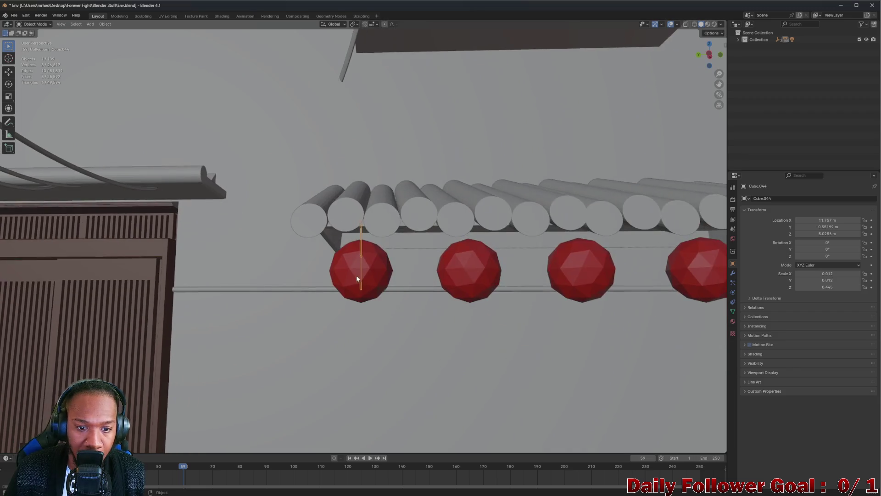
# Duplicate the string and slide the copy along Y onto the second red ball
pyautogui.scroll(3, 383, 244)
pyautogui.scroll(7, 354, 225)
pyautogui.moveTo(392, 202)
pyautogui.mouseDown()
pyautogui.moveTo(517, 217)
pyautogui.moveTo(399, 214)
pyautogui.moveTo(355, 178)
pyautogui.moveTo(395, 202)
pyautogui.moveTo(395, 238)
pyautogui.moveTo(385, 199)
pyautogui.moveTo(446, 233)
pyautogui.mouseUp()
pyautogui.scroll(-5, 397, 214)
pyautogui.scroll(-4, 385, 198)
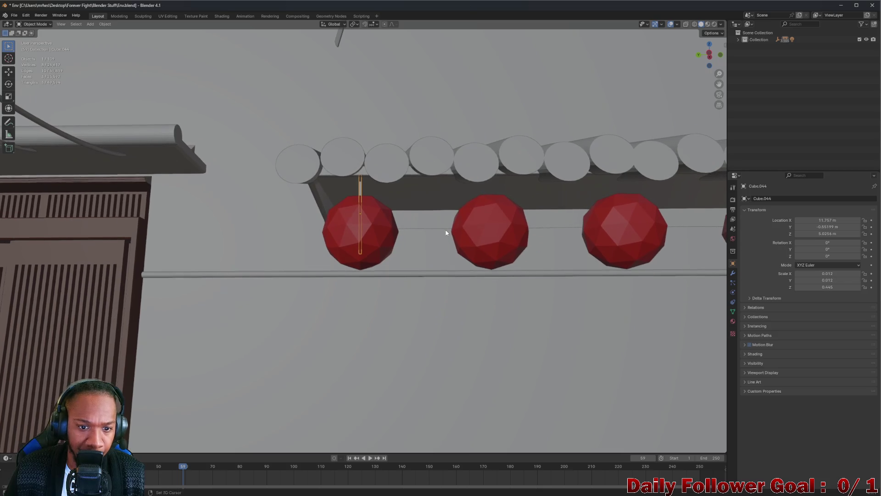
pyautogui.hotkey('shift', 'd')
pyautogui.press('x')
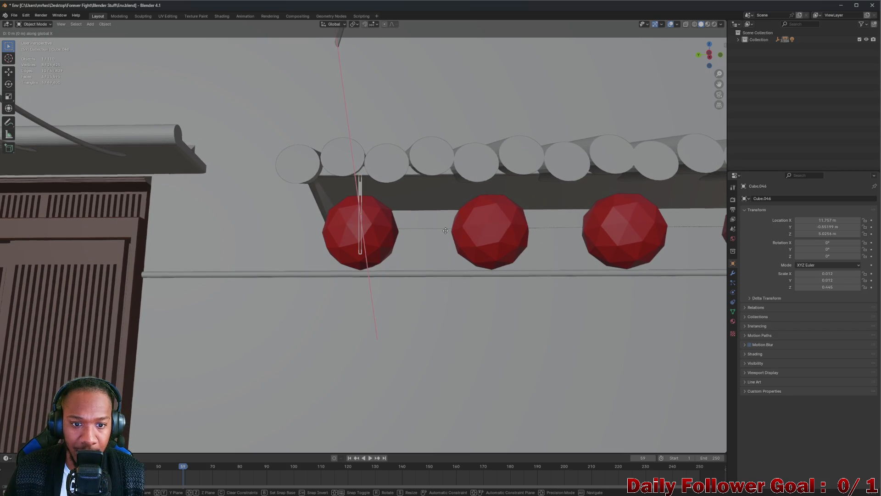
pyautogui.press('y')
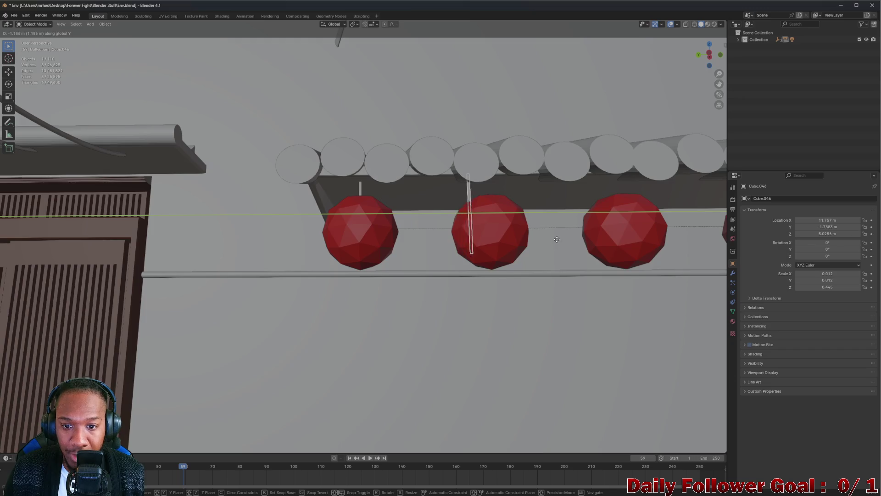
pyautogui.click(576, 233)
# Repeat the duplicate onto the remaining balls and centre the strings along Y
pyautogui.moveTo(567, 244)
pyautogui.mouseDown()
pyautogui.moveTo(580, 252)
pyautogui.moveTo(477, 191)
pyautogui.moveTo(541, 212)
pyautogui.moveTo(517, 189)
pyautogui.moveTo(526, 202)
pyautogui.mouseUp()
pyautogui.hotkey('shift', 'r')
pyautogui.hotkey('shift', 'r')
pyautogui.hotkey('shift', 'r')
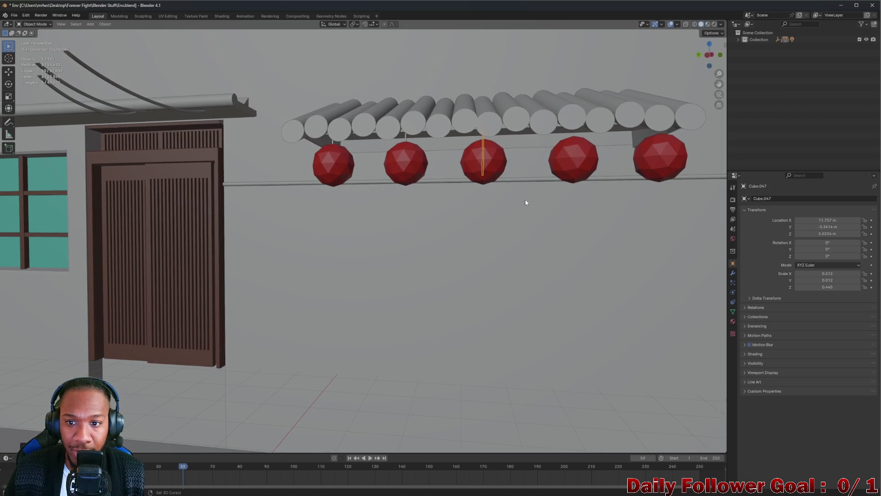
pyautogui.moveTo(526, 203); pyautogui.dragTo(487, 210)
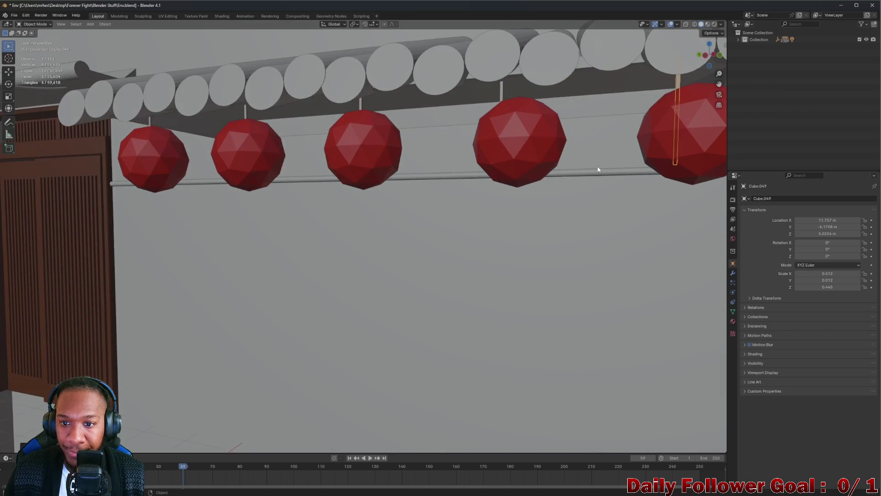
pyautogui.scroll(4, 487, 211)
pyautogui.click(502, 137)
pyautogui.moveTo(503, 137)
pyautogui.mouseDown()
pyautogui.moveTo(546, 138)
pyautogui.moveTo(501, 170)
pyautogui.moveTo(510, 178)
pyautogui.moveTo(552, 177)
pyautogui.mouseUp()
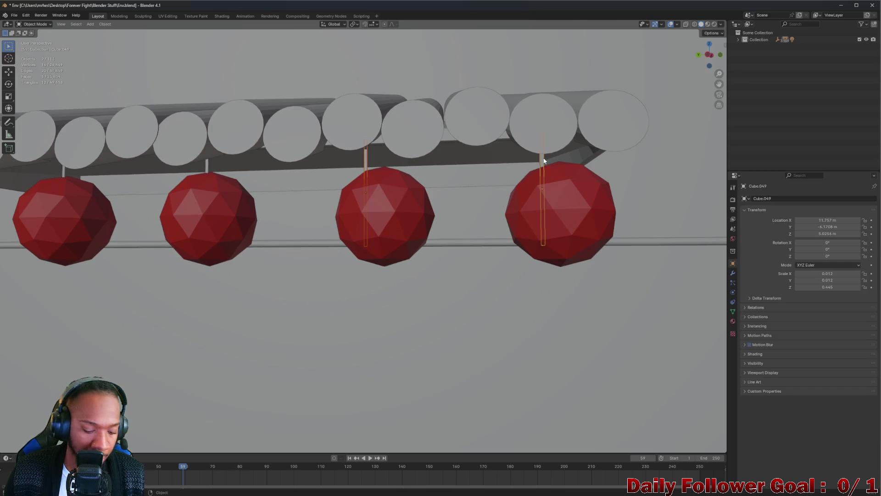
pyautogui.press('g')
pyautogui.press('x')
pyautogui.press('y')
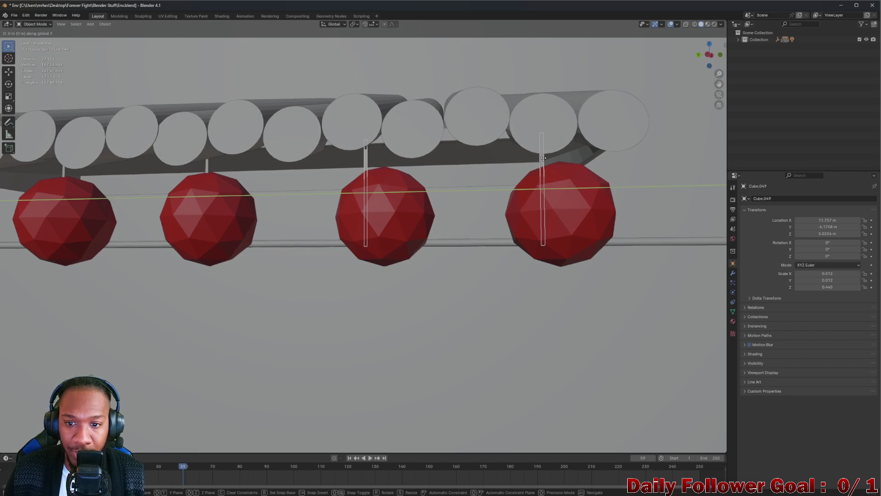
pyautogui.click(541, 178)
pyautogui.moveTo(542, 178)
pyautogui.mouseDown()
pyautogui.moveTo(536, 191)
pyautogui.moveTo(561, 171)
pyautogui.moveTo(542, 167)
pyautogui.moveTo(541, 141)
pyautogui.mouseUp()
# Nudge the single string Cube.049 along Y to -6.3117 m
pyautogui.click(541, 141)
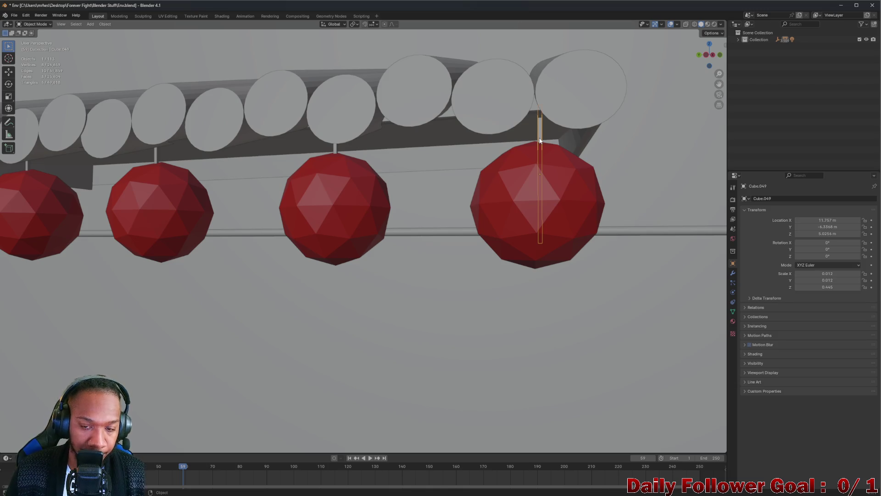
pyautogui.press('g')
pyautogui.click(448, 129)
pyautogui.moveTo(448, 128)
pyautogui.mouseDown()
pyautogui.moveTo(365, 163)
pyautogui.moveTo(433, 181)
pyautogui.moveTo(411, 171)
pyautogui.moveTo(231, 194)
pyautogui.moveTo(275, 216)
pyautogui.moveTo(303, 209)
pyautogui.moveTo(276, 230)
pyautogui.moveTo(268, 208)
pyautogui.moveTo(389, 206)
pyautogui.moveTo(407, 243)
pyautogui.moveTo(473, 263)
pyautogui.moveTo(456, 315)
pyautogui.moveTo(427, 305)
pyautogui.mouseUp()
pyautogui.scroll(-5, 230, 191)
pyautogui.click(525, 282)
pyautogui.scroll(6, 235, 282)
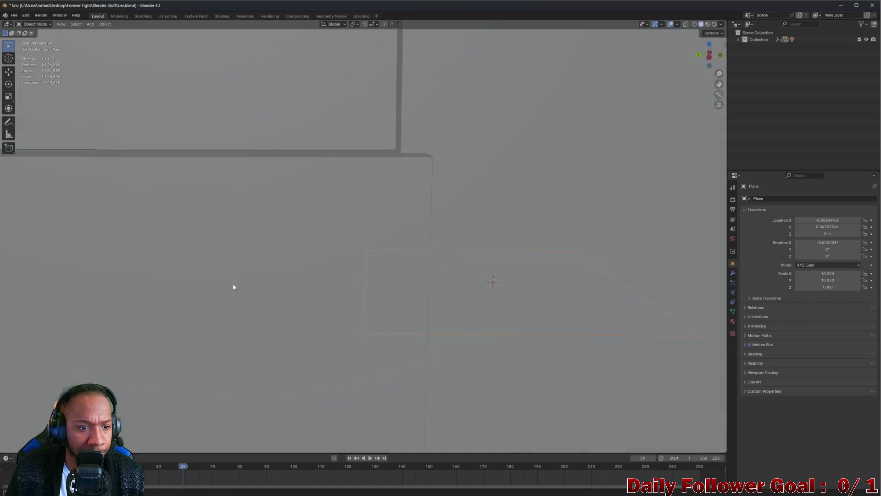
pyautogui.scroll(-5, 229, 303)
pyautogui.moveTo(225, 325)
pyautogui.mouseDown()
pyautogui.moveTo(276, 305)
pyautogui.moveTo(284, 290)
pyautogui.moveTo(421, 296)
pyautogui.moveTo(502, 307)
pyautogui.moveTo(500, 318)
pyautogui.moveTo(464, 302)
pyautogui.mouseUp()
pyautogui.scroll(5, 507, 319)
pyautogui.scroll(-5, 507, 319)
pyautogui.moveTo(507, 319)
pyautogui.mouseDown()
pyautogui.moveTo(551, 298)
pyautogui.moveTo(489, 290)
pyautogui.moveTo(461, 269)
pyautogui.moveTo(333, 265)
pyautogui.moveTo(340, 299)
pyautogui.moveTo(323, 289)
pyautogui.moveTo(307, 232)
pyautogui.moveTo(358, 290)
pyautogui.moveTo(340, 290)
pyautogui.moveTo(343, 212)
pyautogui.mouseUp()
# Duplicate the trash can and slide the copy along Y to 26.359 m against the opposite wall
pyautogui.scroll(3, 461, 268)
pyautogui.click(377, 168)
pyautogui.moveTo(377, 169)
pyautogui.mouseDown()
pyautogui.moveTo(367, 197)
pyautogui.moveTo(322, 227)
pyautogui.mouseUp()
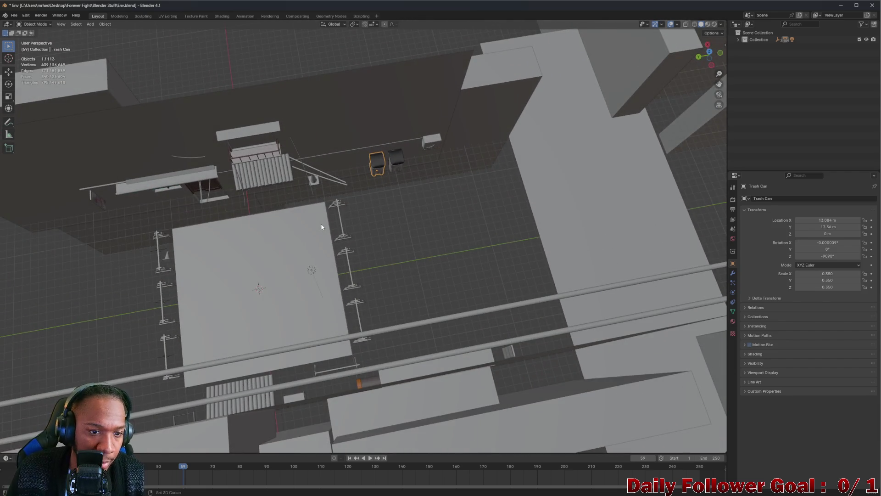
pyautogui.hotkey('shift', 'd')
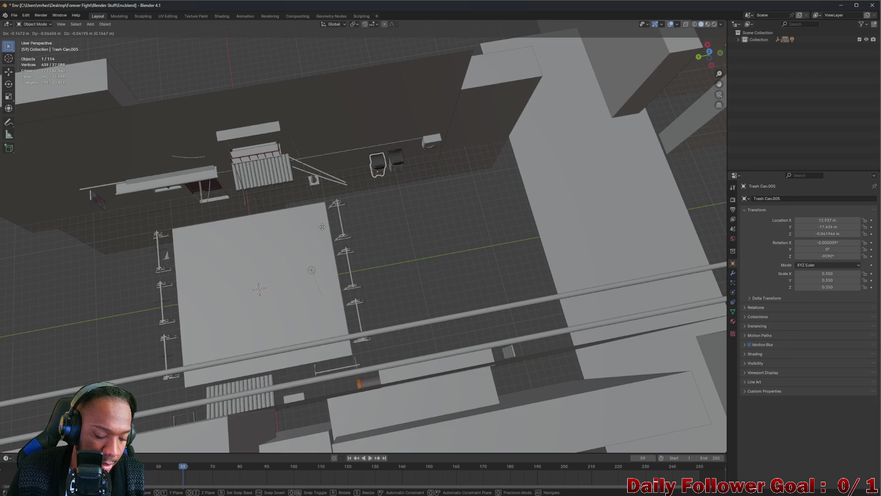
pyautogui.press('y')
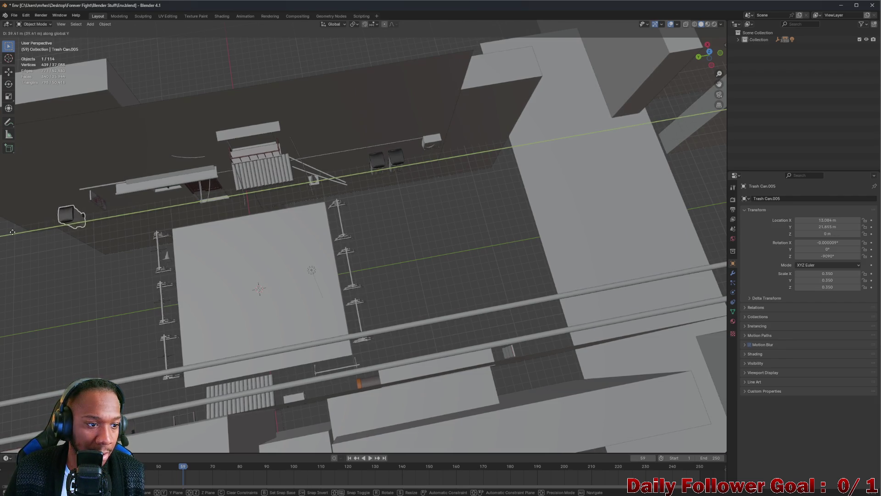
pyautogui.click(39, 238)
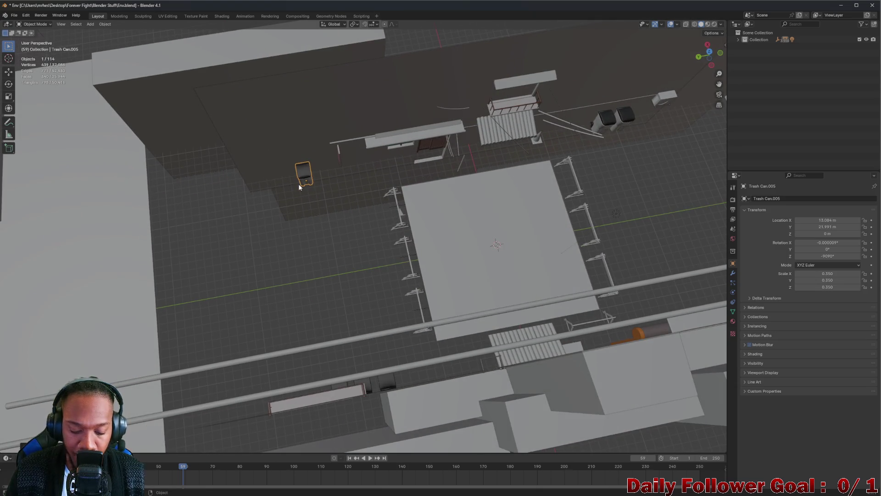
pyautogui.press('g')
pyautogui.press('y')
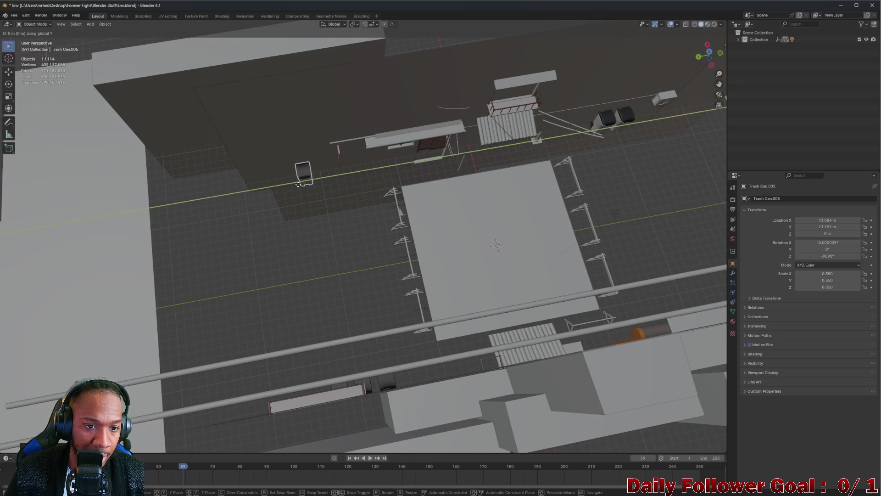
pyautogui.click(254, 191)
pyautogui.press('KP_Decimal')
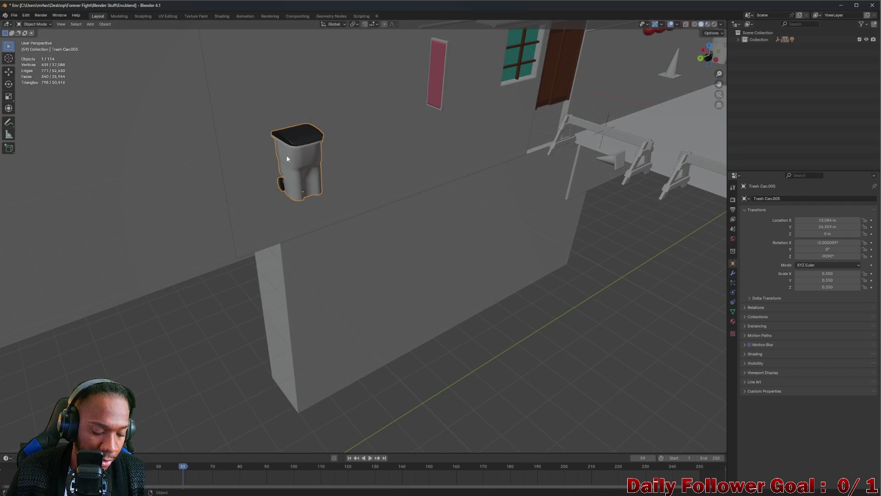
# Tip Trash Can.005 onto its side (X 90°, then about 116°) and enter Edit Mode
pyautogui.press('r')
pyautogui.press('x')
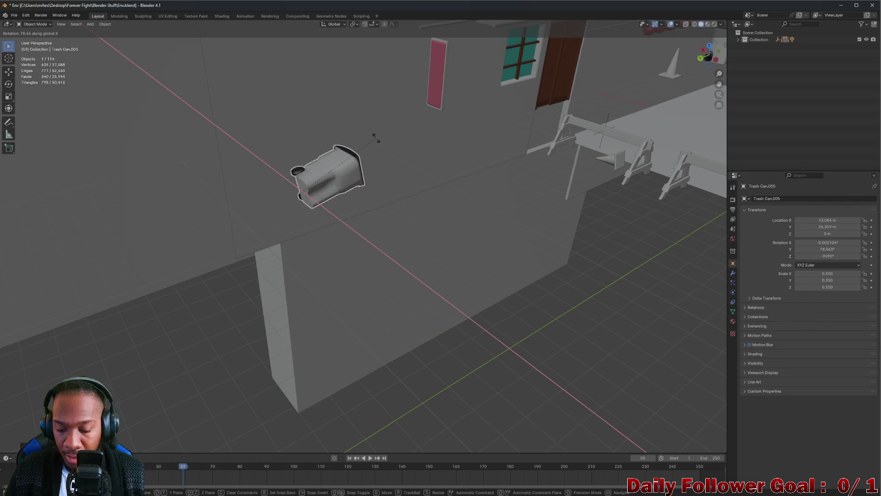
pyautogui.write('90')
pyautogui.press('Return')
pyautogui.moveTo(323, 194)
pyautogui.mouseDown()
pyautogui.moveTo(331, 202)
pyautogui.moveTo(315, 224)
pyautogui.mouseUp()
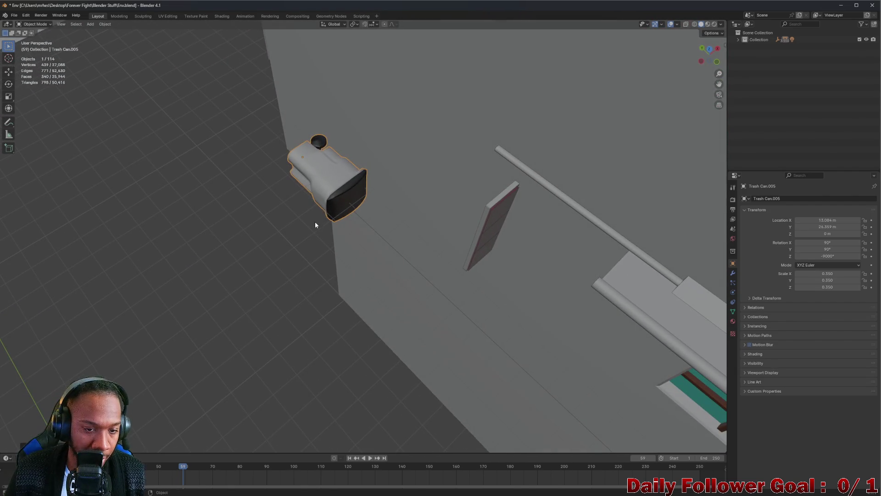
pyautogui.press('r')
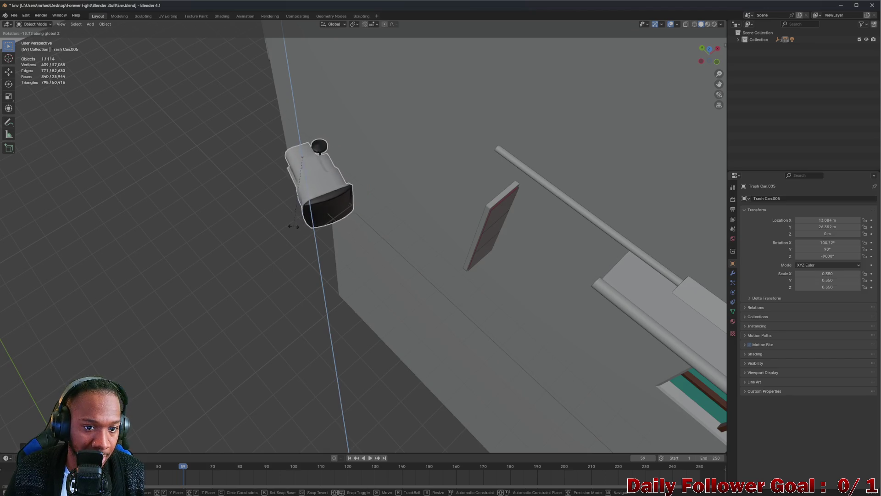
pyautogui.click(283, 228)
pyautogui.moveTo(283, 228)
pyautogui.mouseDown()
pyautogui.moveTo(353, 206)
pyautogui.moveTo(341, 216)
pyautogui.moveTo(351, 216)
pyautogui.moveTo(324, 206)
pyautogui.moveTo(368, 186)
pyautogui.moveTo(315, 193)
pyautogui.mouseUp()
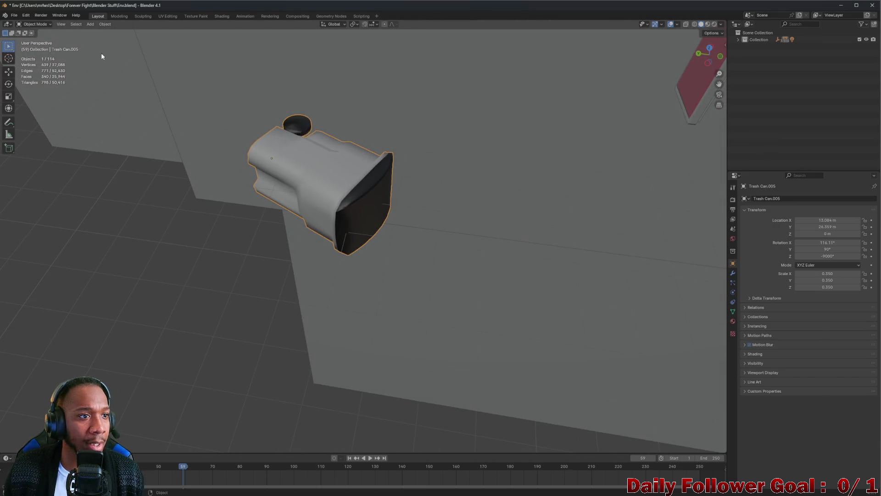
pyautogui.click(33, 24)
pyautogui.click(34, 39)
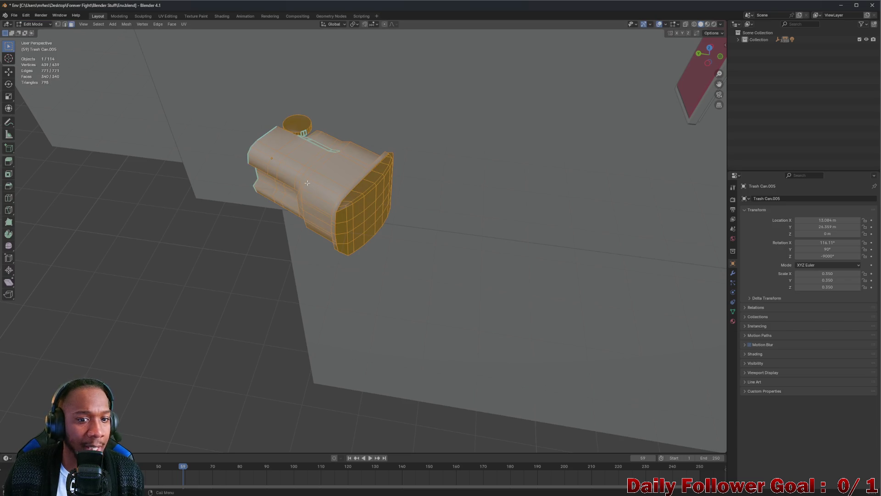
# Select the whole lid as linked faces and rotate it around Z
pyautogui.click(353, 222)
pyautogui.hotkey('ctrl', 'l')
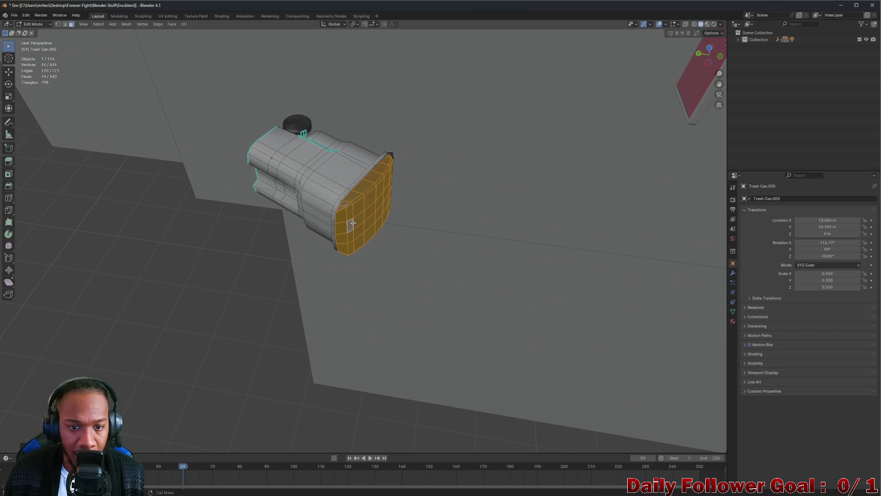
pyautogui.press('r')
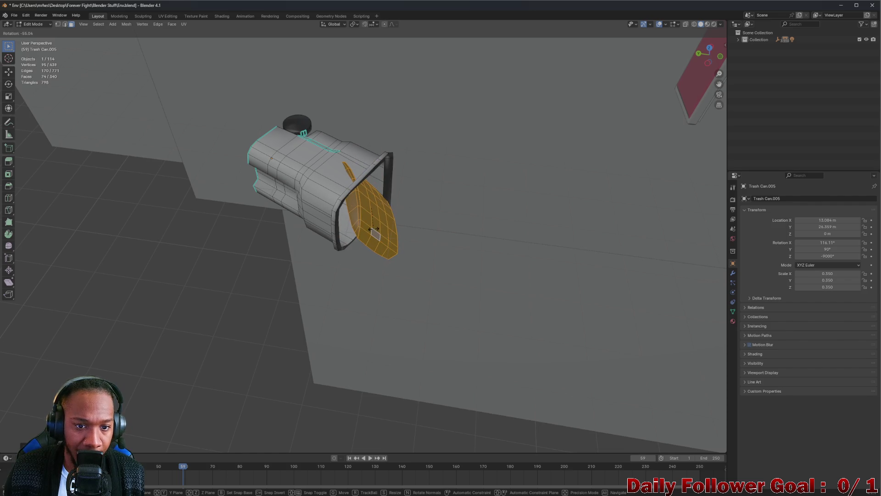
pyautogui.press('Escape')
pyautogui.moveTo(373, 228)
pyautogui.mouseDown()
pyautogui.moveTo(317, 202)
pyautogui.moveTo(308, 226)
pyautogui.moveTo(372, 219)
pyautogui.mouseUp()
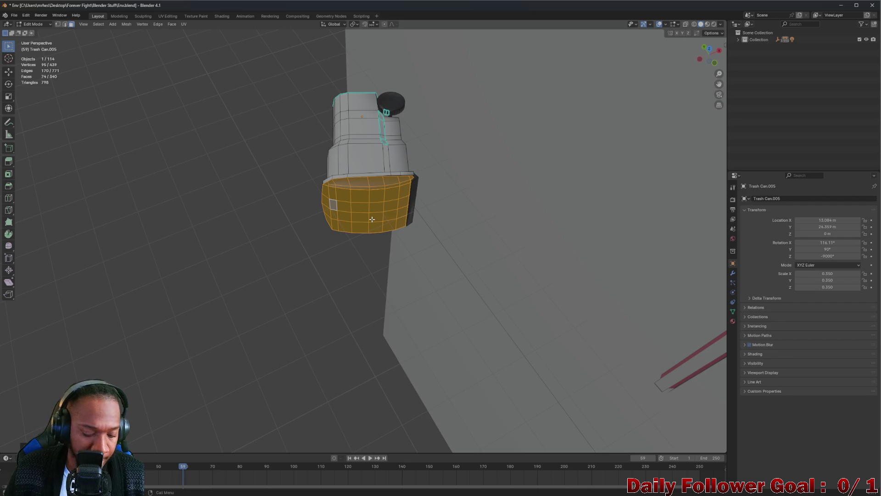
pyautogui.press('r')
pyautogui.press('z')
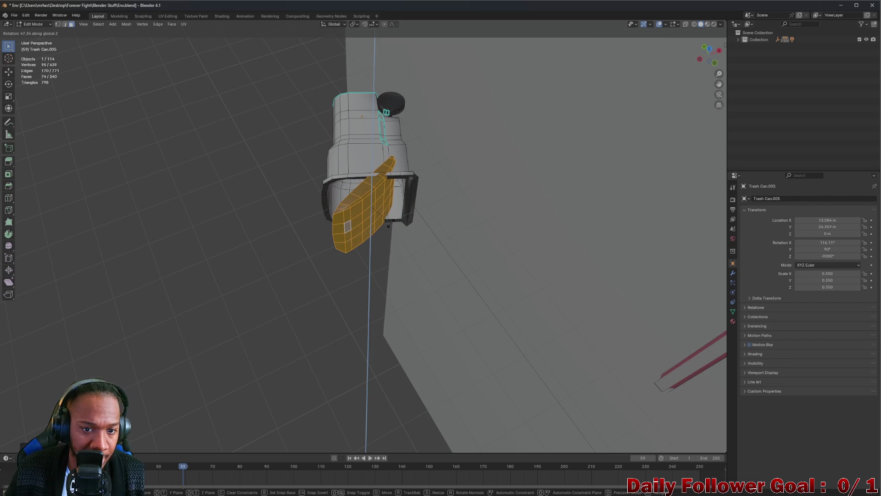
pyautogui.click(390, 223)
# Slide the lid along Y to lie beside the can's open end, then deselect
pyautogui.press('g')
pyautogui.press('x')
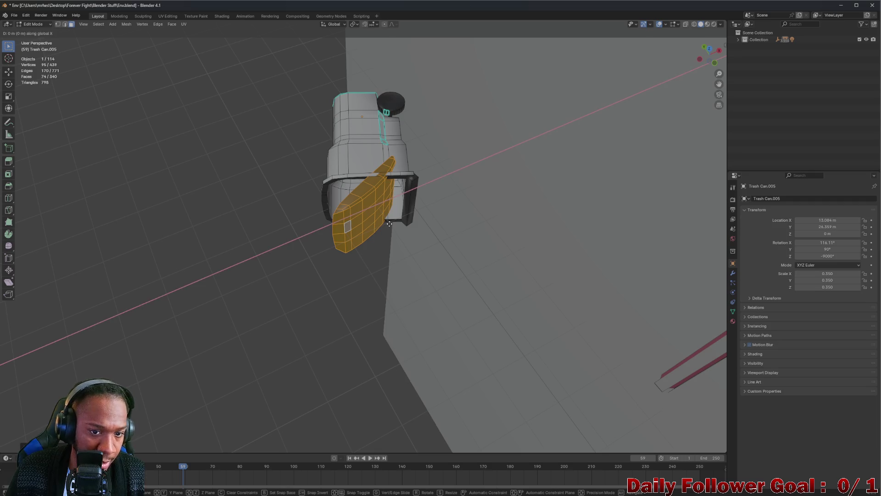
pyautogui.press('y')
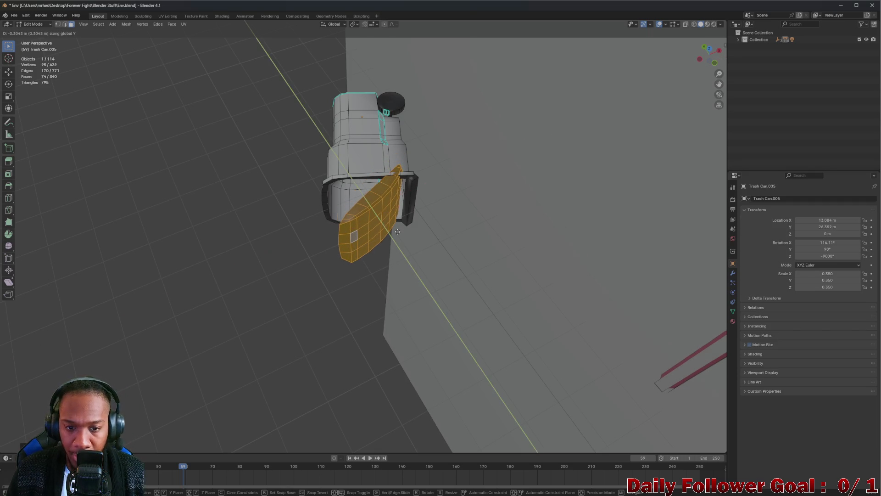
pyautogui.click(403, 231)
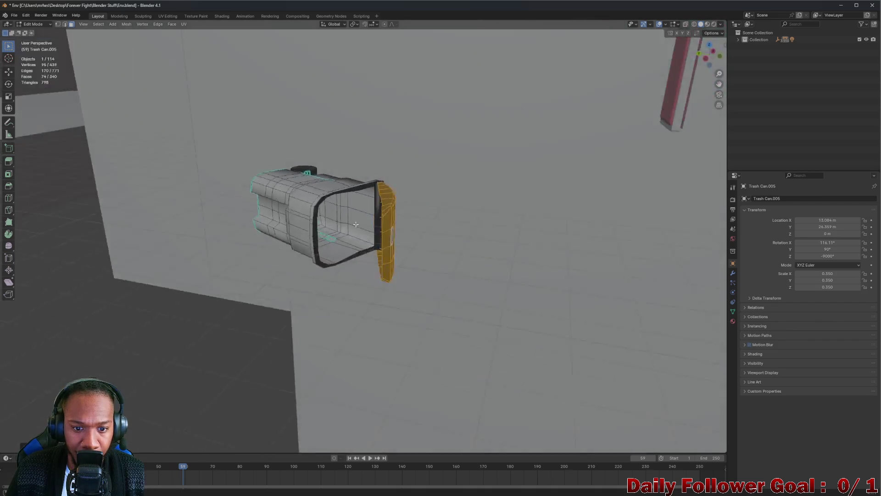
pyautogui.moveTo(356, 224)
pyautogui.mouseDown()
pyautogui.moveTo(485, 236)
pyautogui.moveTo(494, 256)
pyautogui.moveTo(450, 258)
pyautogui.moveTo(483, 244)
pyautogui.moveTo(397, 270)
pyautogui.moveTo(378, 256)
pyautogui.moveTo(376, 235)
pyautogui.moveTo(363, 247)
pyautogui.mouseUp()
pyautogui.click(485, 236)
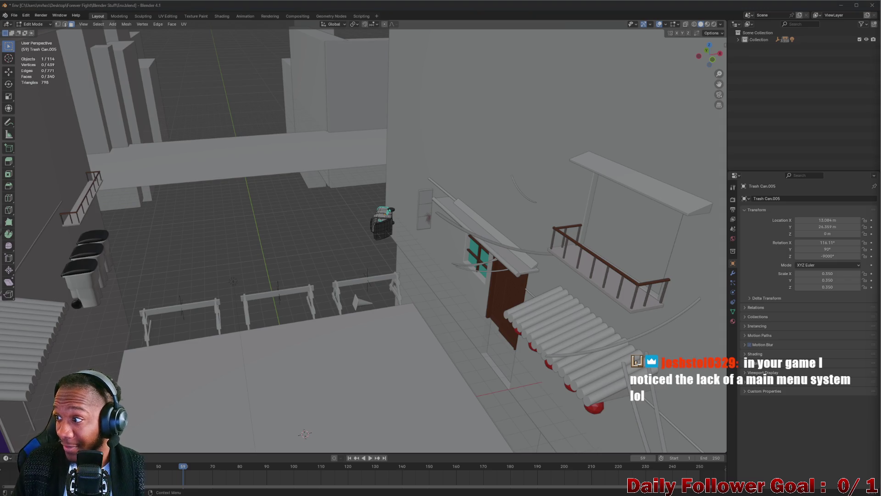
pyautogui.moveTo(581, 207)
pyautogui.mouseDown()
pyautogui.moveTo(228, 244)
pyautogui.moveTo(287, 240)
pyautogui.moveTo(368, 220)
pyautogui.moveTo(372, 209)
pyautogui.mouseUp()
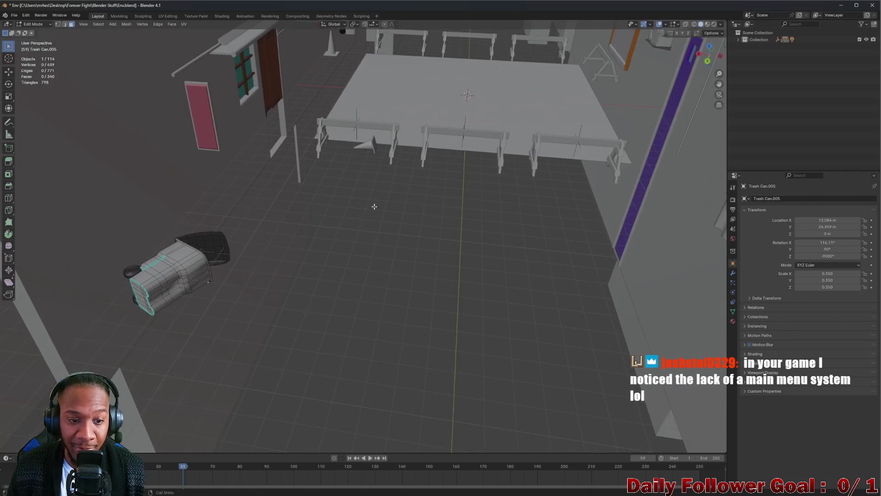
pyautogui.scroll(-8, 415, 165)
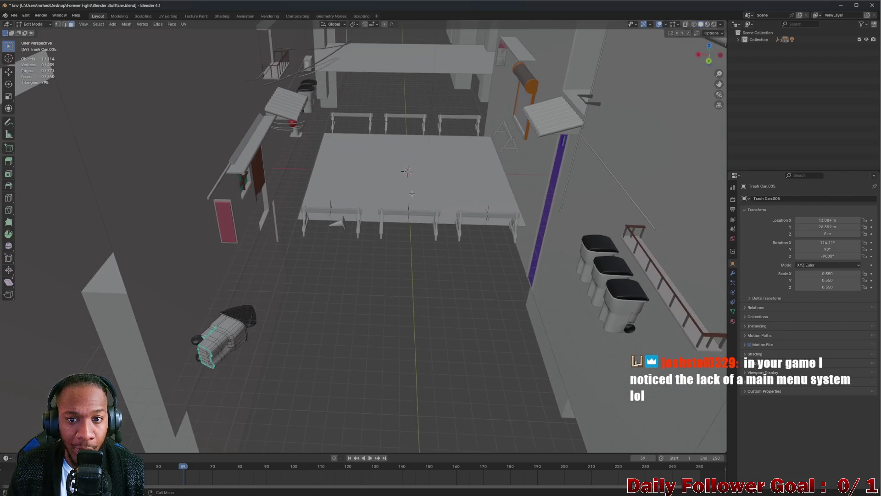
pyautogui.moveTo(419, 180); pyautogui.dragTo(423, 250)
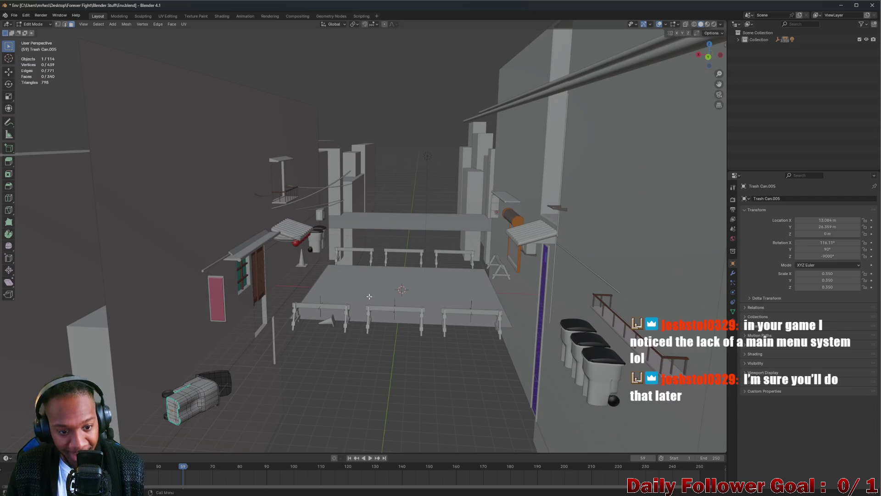
pyautogui.scroll(6, 371, 296)
pyautogui.moveTo(380, 300)
pyautogui.mouseDown()
pyautogui.moveTo(379, 230)
pyautogui.moveTo(310, 135)
pyautogui.moveTo(313, 268)
pyautogui.mouseUp()
pyautogui.hotkey('ctrl', 's')
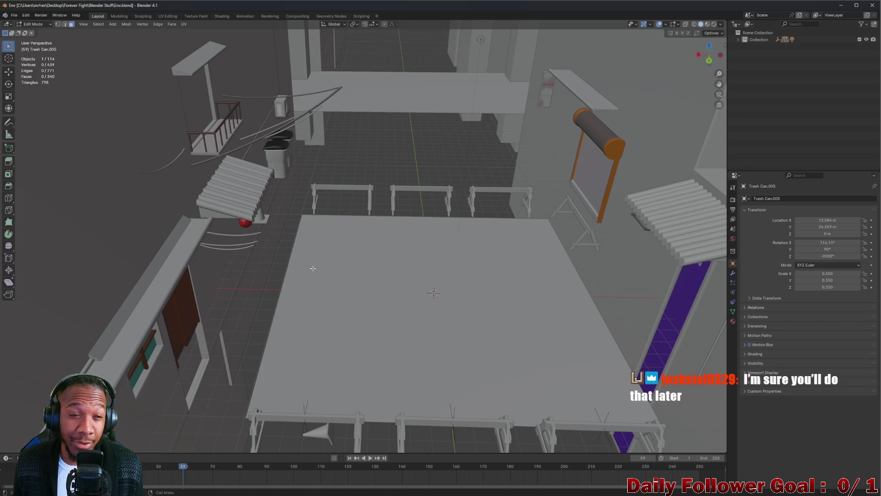
pyautogui.moveTo(350, 240); pyautogui.dragTo(418, 281)
pyautogui.moveTo(457, 313)
pyautogui.mouseDown()
pyautogui.moveTo(352, 112)
pyautogui.moveTo(380, 248)
pyautogui.mouseUp()
pyautogui.scroll(-10, 381, 248)
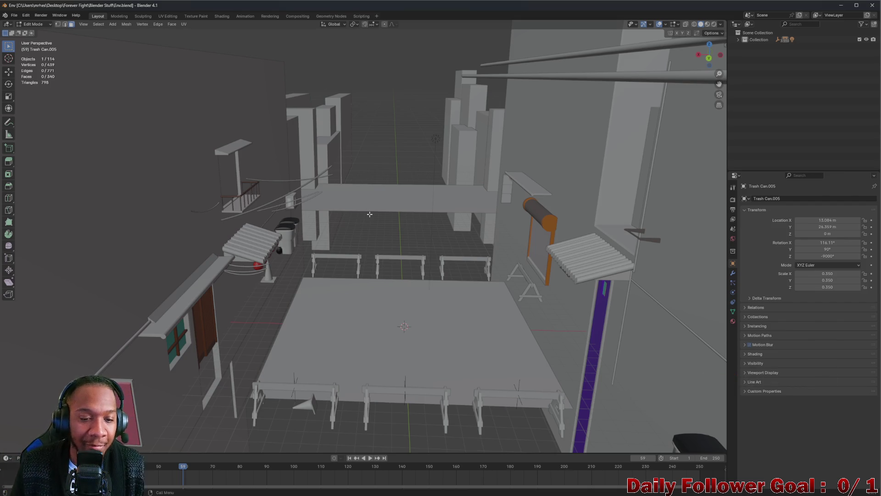
pyautogui.moveTo(379, 248)
pyautogui.mouseDown()
pyautogui.moveTo(321, 180)
pyautogui.moveTo(341, 206)
pyautogui.mouseUp()
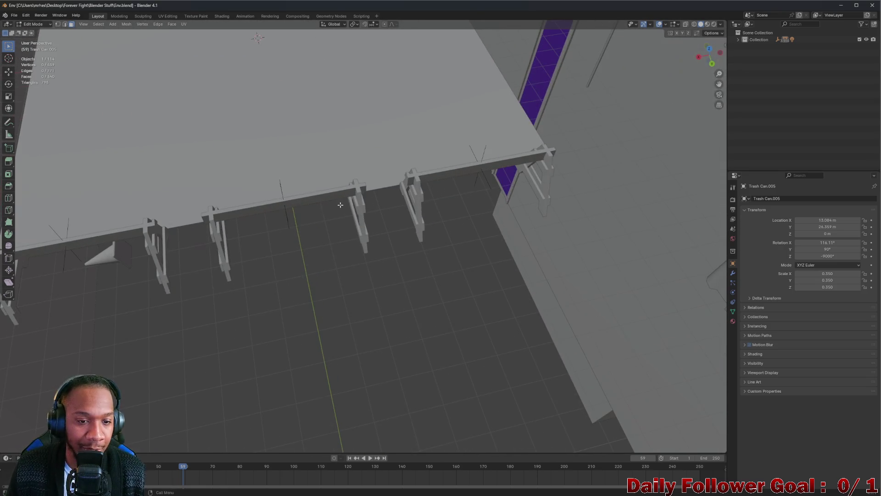
pyautogui.moveTo(277, 150); pyautogui.dragTo(382, 211)
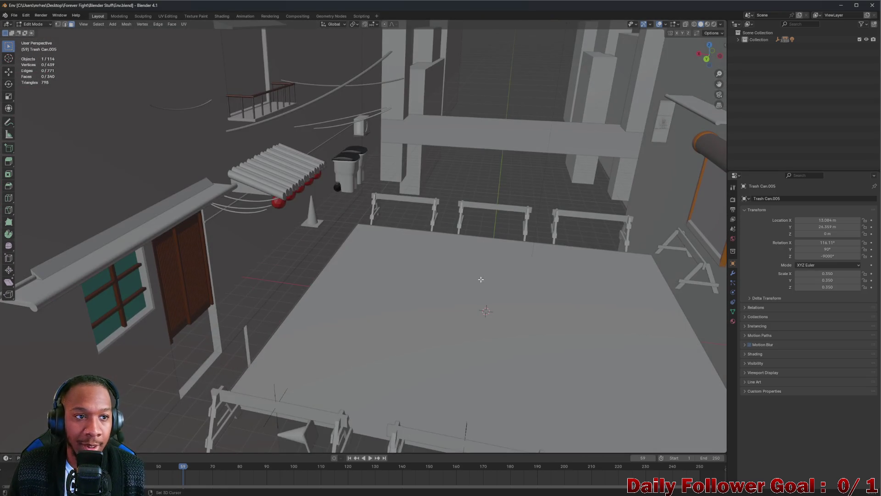
pyautogui.moveTo(481, 279); pyautogui.dragTo(328, 202)
pyautogui.rightClick(328, 202)
pyautogui.press('Escape')
pyautogui.moveTo(404, 204)
pyautogui.mouseDown()
pyautogui.moveTo(420, 203)
pyautogui.moveTo(391, 325)
pyautogui.moveTo(374, 301)
pyautogui.moveTo(392, 294)
pyautogui.moveTo(388, 282)
pyautogui.moveTo(411, 256)
pyautogui.mouseUp()
pyautogui.scroll(5, 396, 278)
pyautogui.scroll(-3, 395, 278)
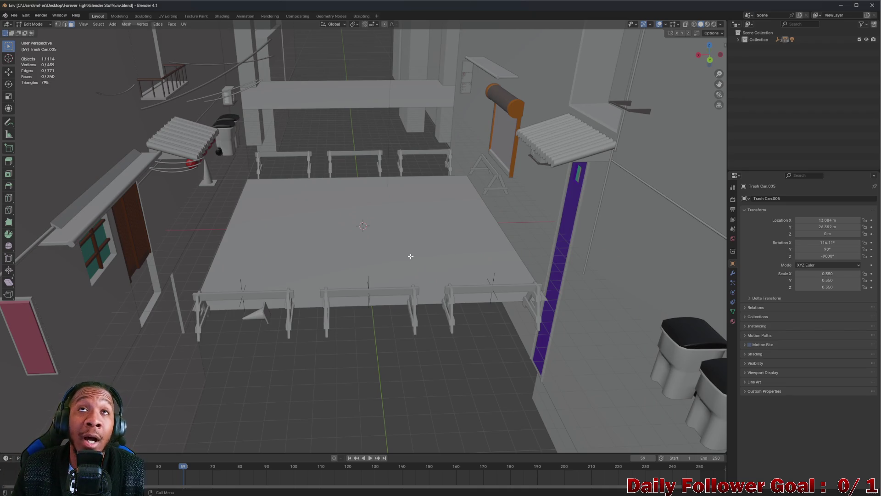
pyautogui.moveTo(435, 219); pyautogui.dragTo(395, 226)
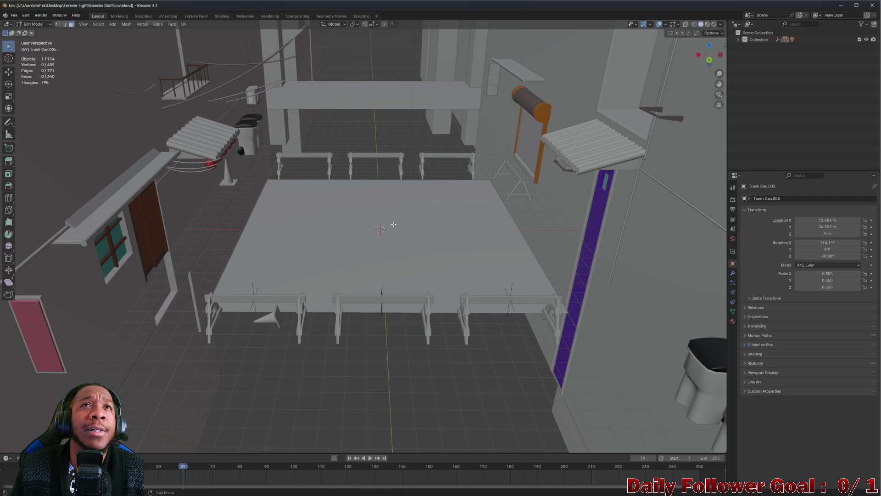
pyautogui.scroll(4, 382, 229)
pyautogui.scroll(-4, 356, 228)
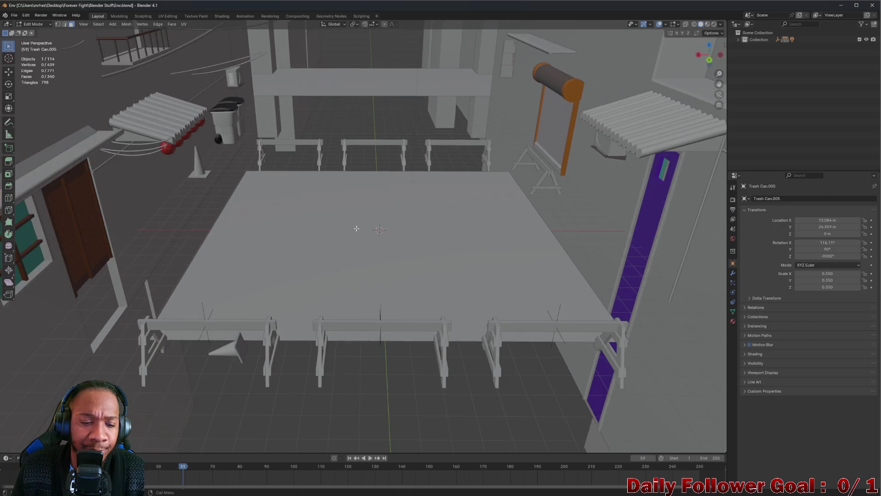
pyautogui.moveTo(357, 228); pyautogui.dragTo(338, 235)
pyautogui.scroll(4, 378, 218)
pyautogui.scroll(-3, 361, 198)
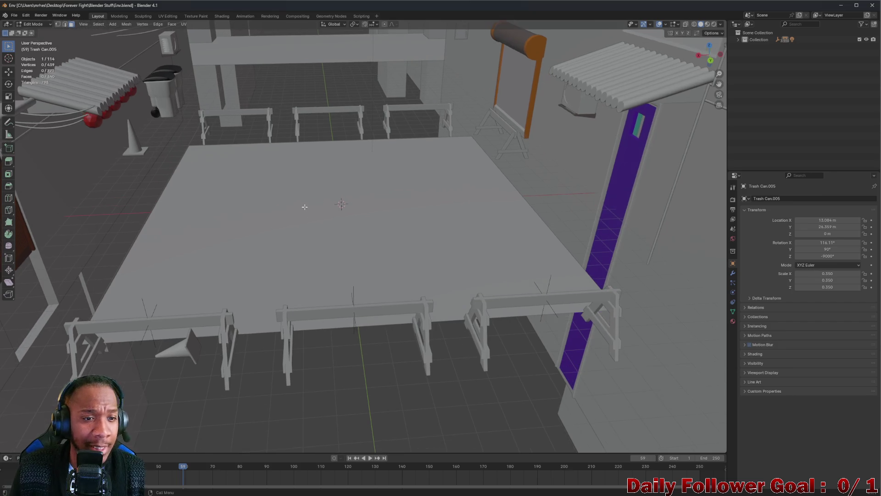
pyautogui.scroll(4, 305, 207)
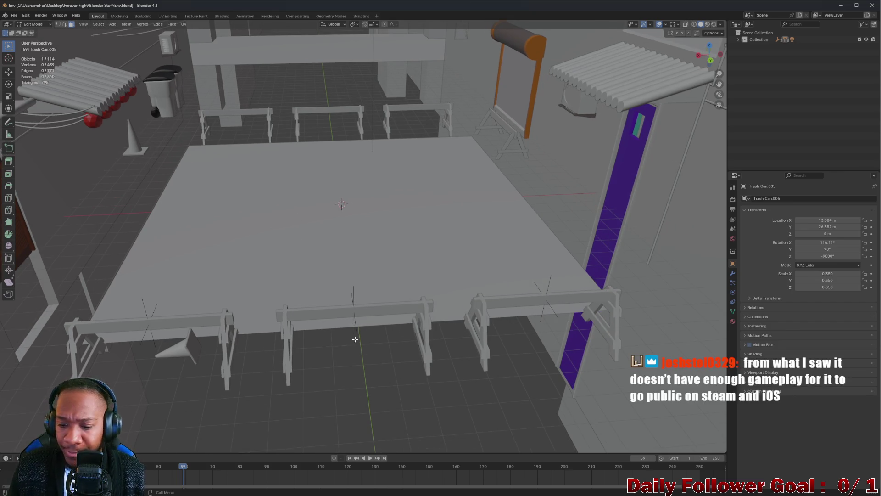
pyautogui.scroll(3, 294, 255)
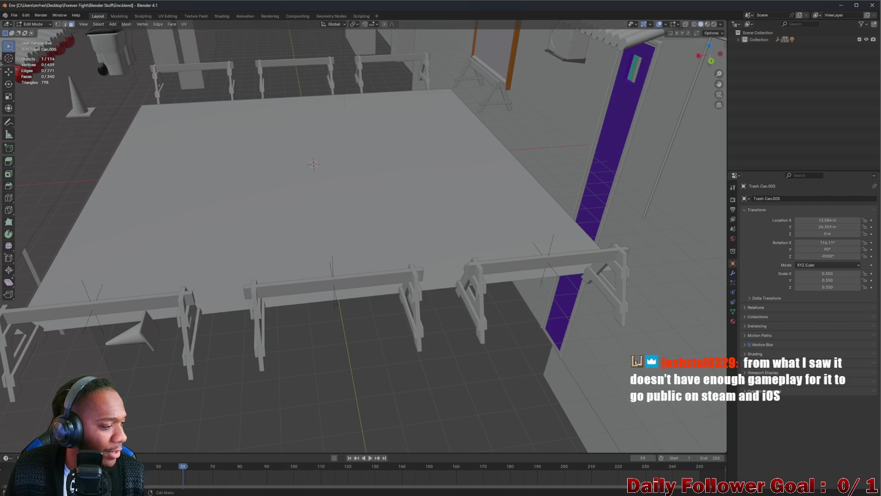
# Inspect the platform and fences from several angles, then save Env.blend
pyautogui.rightClick(202, 240)
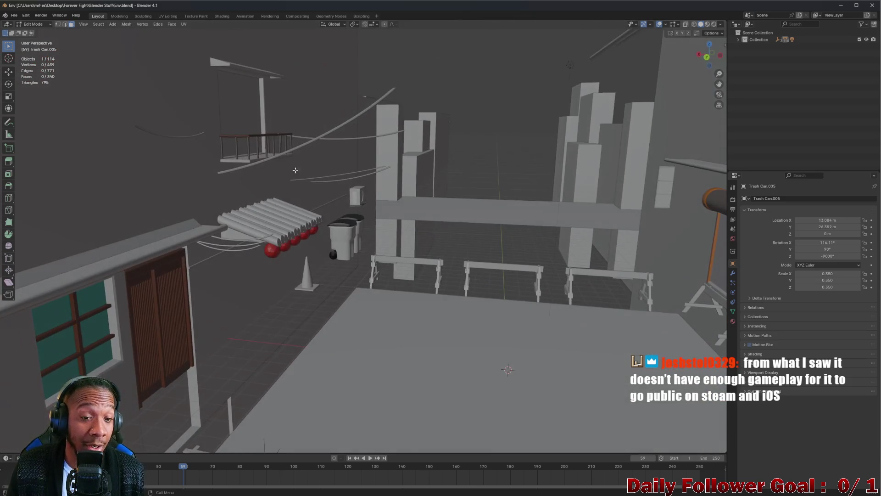
pyautogui.moveTo(295, 170)
pyautogui.mouseDown()
pyautogui.moveTo(413, 275)
pyautogui.moveTo(499, 335)
pyautogui.moveTo(197, 188)
pyautogui.moveTo(492, 309)
pyautogui.moveTo(450, 365)
pyautogui.moveTo(377, 345)
pyautogui.mouseUp()
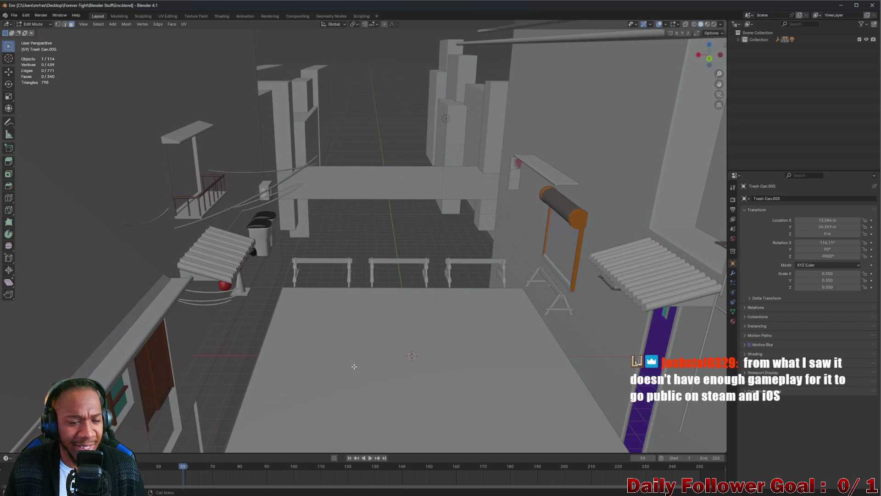
pyautogui.moveTo(344, 362); pyautogui.dragTo(257, 211)
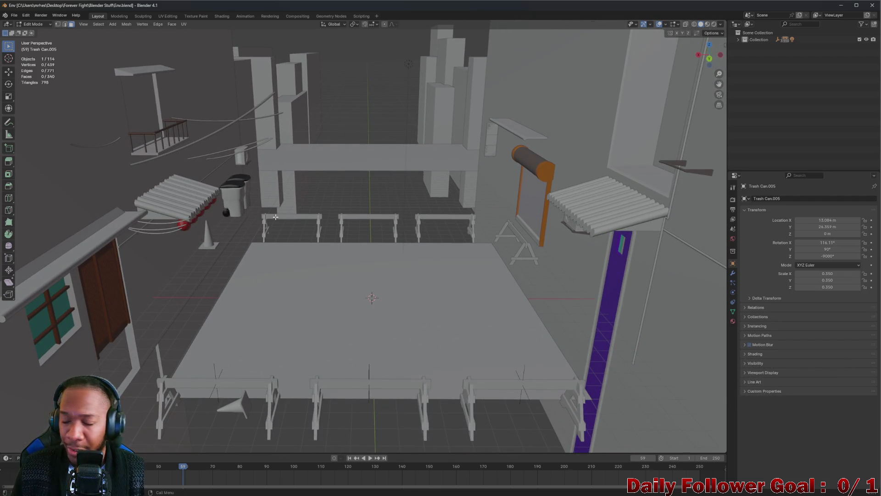
pyautogui.moveTo(377, 325); pyautogui.dragTo(275, 175)
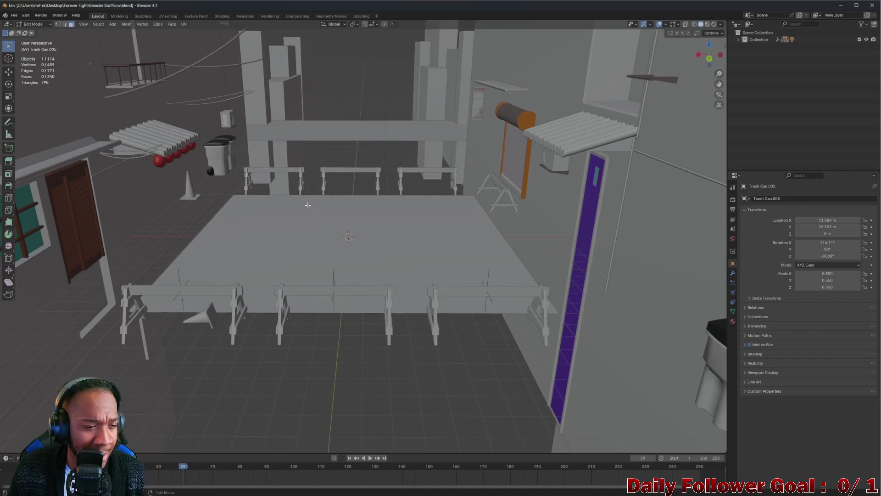
pyautogui.scroll(5, 238, 111)
pyautogui.scroll(-5, 238, 110)
pyautogui.moveTo(238, 111)
pyautogui.mouseDown()
pyautogui.moveTo(216, 128)
pyautogui.moveTo(250, 110)
pyautogui.moveTo(265, 141)
pyautogui.moveTo(238, 188)
pyautogui.moveTo(237, 146)
pyautogui.moveTo(311, 256)
pyautogui.moveTo(279, 269)
pyautogui.moveTo(310, 282)
pyautogui.moveTo(236, 312)
pyautogui.moveTo(191, 304)
pyautogui.moveTo(172, 324)
pyautogui.moveTo(185, 254)
pyautogui.moveTo(242, 315)
pyautogui.moveTo(303, 291)
pyautogui.moveTo(315, 326)
pyautogui.moveTo(237, 290)
pyautogui.moveTo(248, 338)
pyautogui.moveTo(403, 338)
pyautogui.moveTo(371, 343)
pyautogui.moveTo(449, 252)
pyautogui.moveTo(472, 195)
pyautogui.moveTo(404, 249)
pyautogui.moveTo(312, 186)
pyautogui.moveTo(328, 156)
pyautogui.moveTo(324, 143)
pyautogui.mouseUp()
pyautogui.hotkey('ctrl', 's')
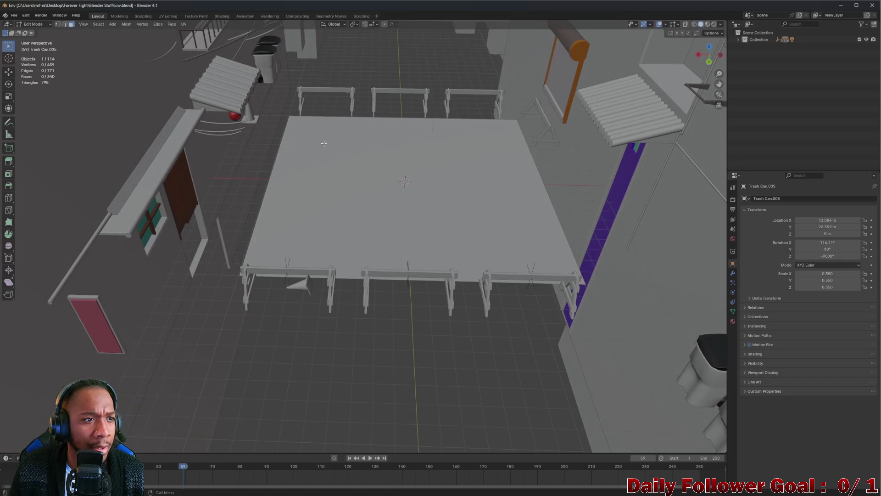
# Export the arena as FBX to greyboxEnv.fbx in the Environments folder, then return to Unity
pyautogui.click(14, 15)
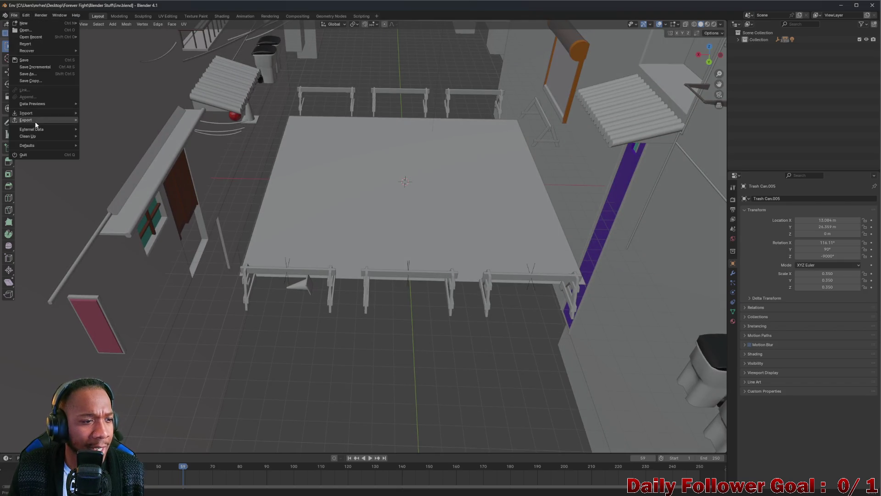
pyautogui.moveTo(28, 135)
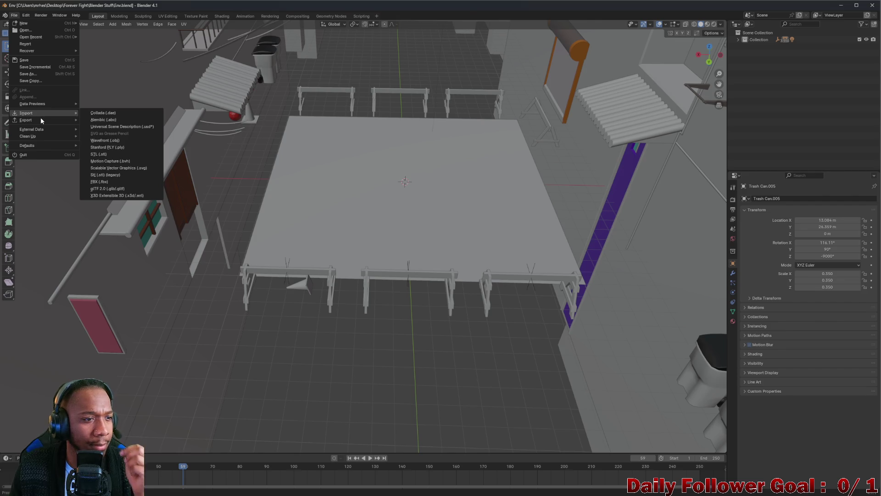
pyautogui.moveTo(40, 121)
pyautogui.click(110, 188)
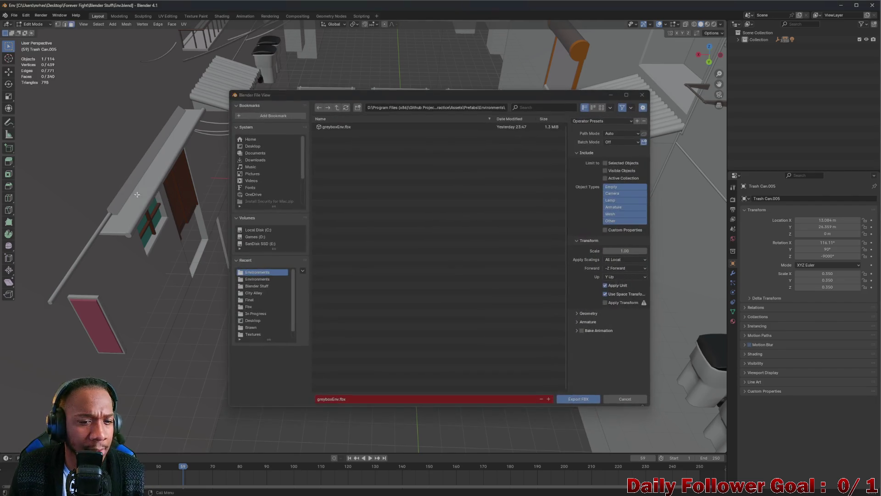
pyautogui.click(577, 399)
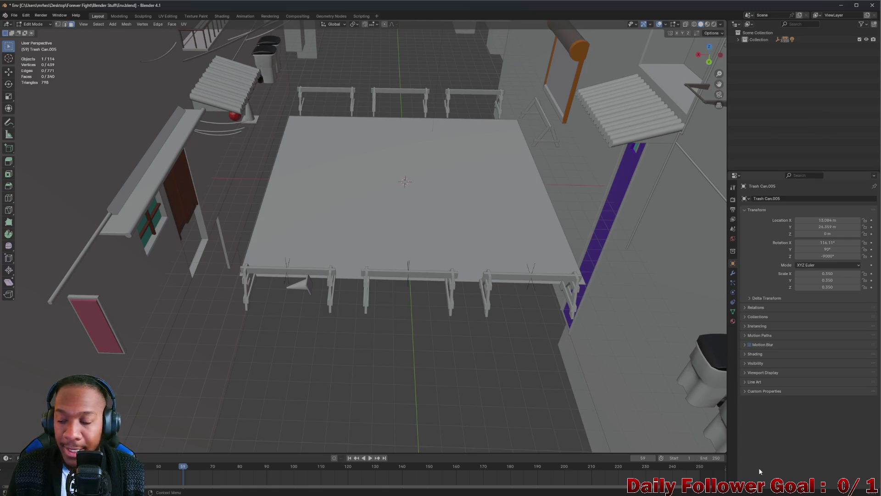
pyautogui.moveTo(597, 493)
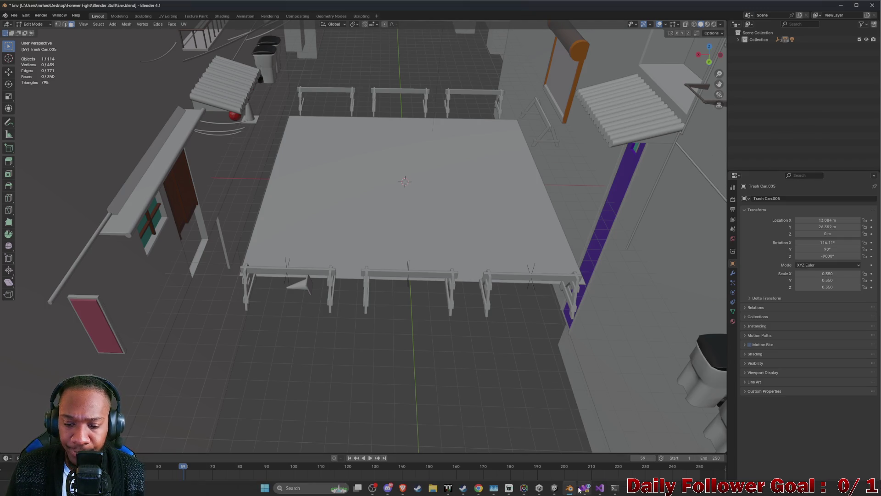
pyautogui.click(554, 493)
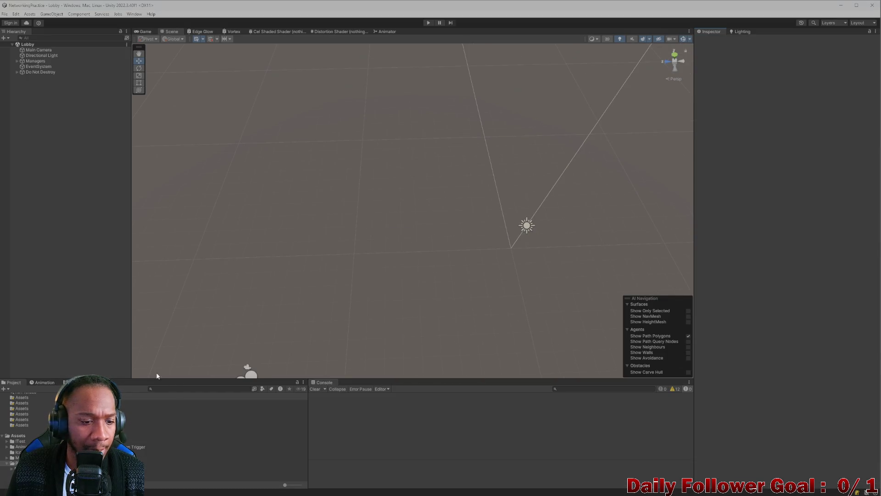
# Search 'comba', open CombatScene, and frame the imported greyboxEnv level
pyautogui.write('comba')
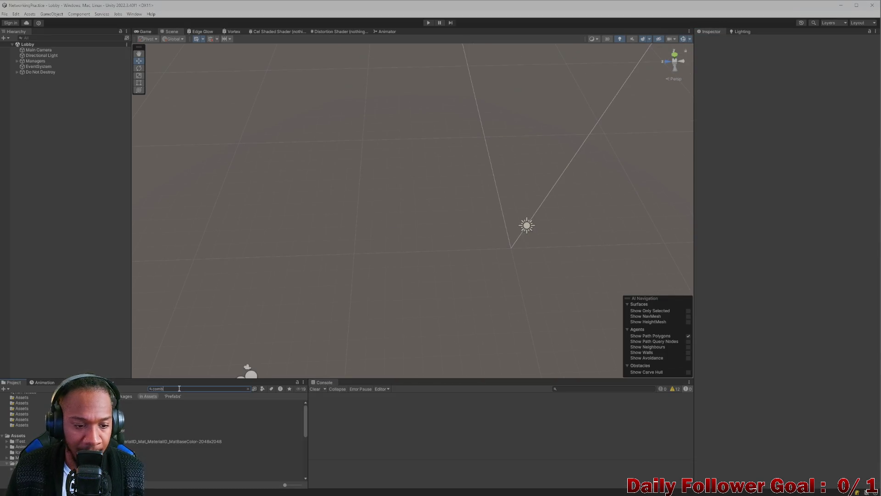
pyautogui.doubleClick(151, 408)
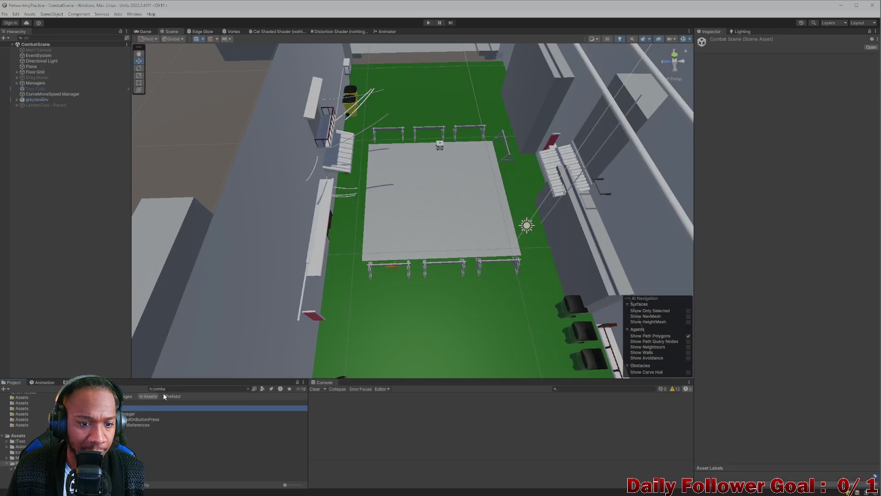
pyautogui.moveTo(383, 288)
pyautogui.mouseDown()
pyautogui.moveTo(373, 183)
pyautogui.moveTo(329, 167)
pyautogui.moveTo(528, 292)
pyautogui.moveTo(405, 289)
pyautogui.moveTo(397, 173)
pyautogui.moveTo(409, 253)
pyautogui.moveTo(292, 233)
pyautogui.moveTo(279, 218)
pyautogui.moveTo(196, 220)
pyautogui.moveTo(300, 221)
pyautogui.moveTo(515, 275)
pyautogui.moveTo(426, 262)
pyautogui.mouseUp()
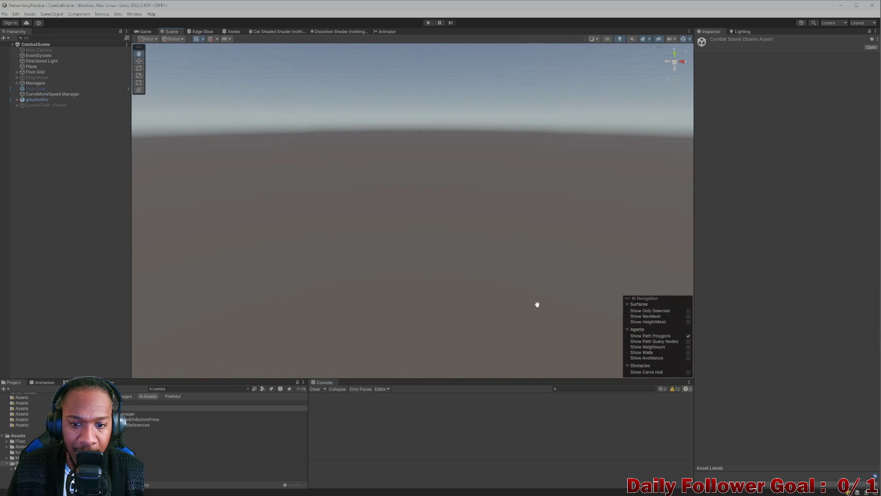
pyautogui.moveTo(499, 166); pyautogui.dragTo(490, 208)
pyautogui.moveTo(452, 186)
pyautogui.mouseDown()
pyautogui.moveTo(594, 145)
pyautogui.moveTo(518, 98)
pyautogui.moveTo(641, 30)
pyautogui.moveTo(799, 138)
pyautogui.moveTo(708, 103)
pyautogui.moveTo(429, 163)
pyautogui.moveTo(486, 203)
pyautogui.moveTo(372, 259)
pyautogui.mouseUp()
pyautogui.click(507, 131)
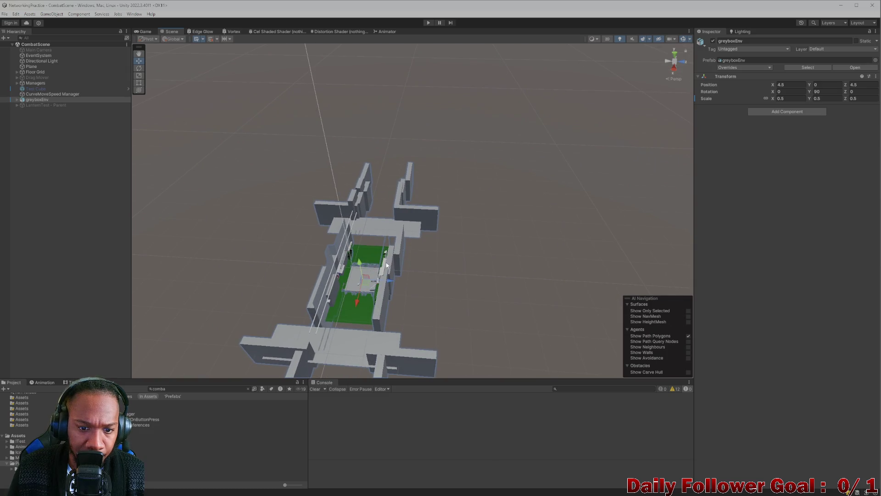
pyautogui.click(369, 262)
pyautogui.scroll(5, 370, 262)
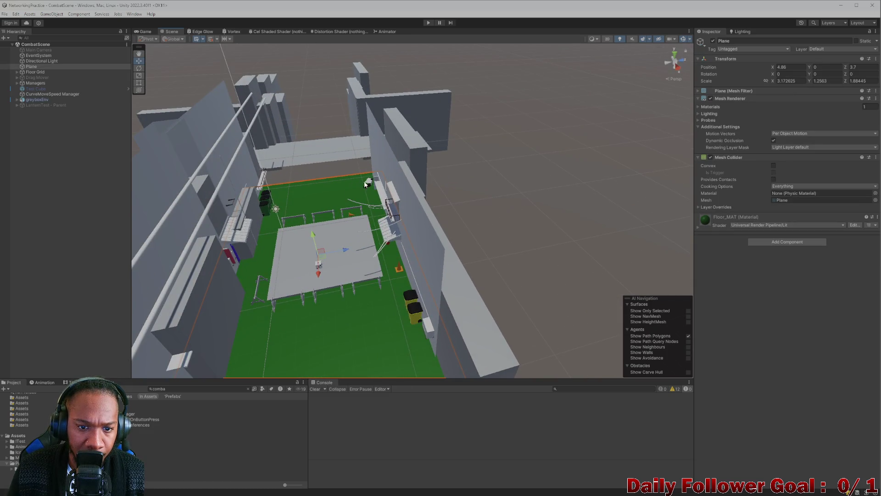
pyautogui.click(366, 184)
pyautogui.press('f')
# Select Trash Can.005 and raise it to height 0.98
pyautogui.click(416, 200)
pyautogui.click(418, 201)
pyautogui.click(418, 202)
pyautogui.click(419, 202)
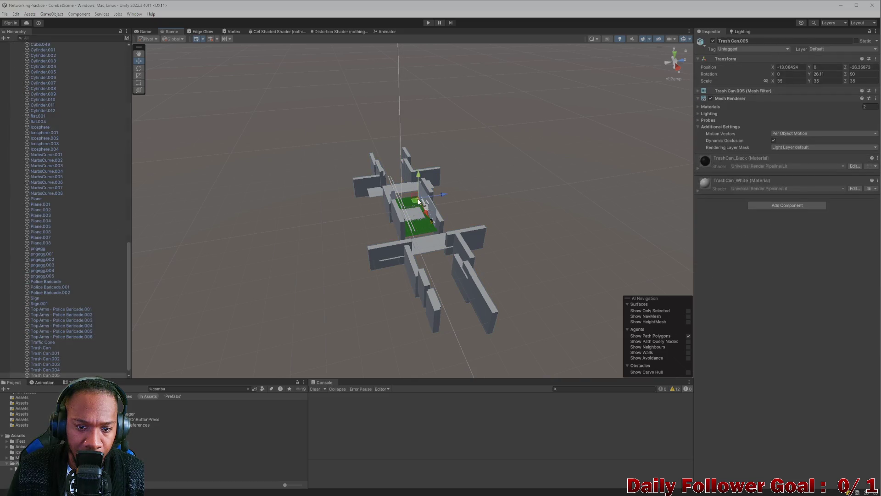
pyautogui.press('f')
pyautogui.press('f')
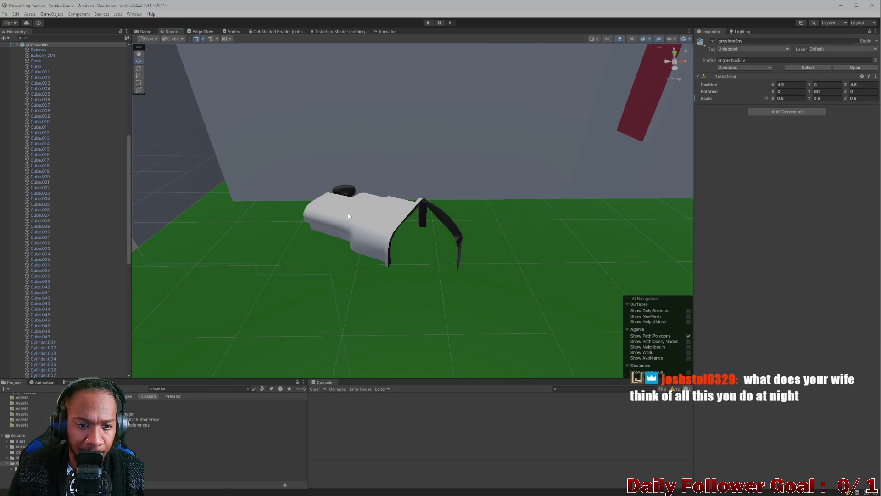
pyautogui.moveTo(321, 198); pyautogui.dragTo(317, 167)
pyautogui.moveTo(362, 206)
pyautogui.mouseDown()
pyautogui.moveTo(516, 268)
pyautogui.moveTo(401, 235)
pyautogui.moveTo(464, 269)
pyautogui.moveTo(596, 283)
pyautogui.moveTo(513, 246)
pyautogui.moveTo(551, 253)
pyautogui.moveTo(395, 232)
pyautogui.moveTo(533, 264)
pyautogui.moveTo(366, 256)
pyautogui.moveTo(368, 271)
pyautogui.moveTo(452, 271)
pyautogui.moveTo(321, 241)
pyautogui.moveTo(382, 252)
pyautogui.moveTo(266, 269)
pyautogui.moveTo(390, 239)
pyautogui.moveTo(295, 245)
pyautogui.moveTo(401, 234)
pyautogui.moveTo(281, 181)
pyautogui.moveTo(387, 227)
pyautogui.moveTo(327, 229)
pyautogui.moveTo(451, 247)
pyautogui.moveTo(336, 211)
pyautogui.moveTo(498, 226)
pyautogui.moveTo(469, 236)
pyautogui.moveTo(488, 230)
pyautogui.moveTo(628, 275)
pyautogui.moveTo(420, 262)
pyautogui.moveTo(343, 240)
pyautogui.moveTo(365, 232)
pyautogui.moveTo(356, 237)
pyautogui.moveTo(482, 280)
pyautogui.moveTo(299, 198)
pyautogui.moveTo(324, 196)
pyautogui.moveTo(467, 250)
pyautogui.moveTo(450, 181)
pyautogui.moveTo(486, 187)
pyautogui.moveTo(434, 230)
pyautogui.moveTo(330, 222)
pyautogui.moveTo(405, 263)
pyautogui.moveTo(419, 199)
pyautogui.moveTo(271, 189)
pyautogui.moveTo(468, 244)
pyautogui.moveTo(448, 147)
pyautogui.moveTo(385, 95)
pyautogui.moveTo(482, 118)
pyautogui.moveTo(565, 266)
pyautogui.moveTo(398, 187)
pyautogui.moveTo(385, 217)
pyautogui.moveTo(373, 327)
pyautogui.mouseUp()
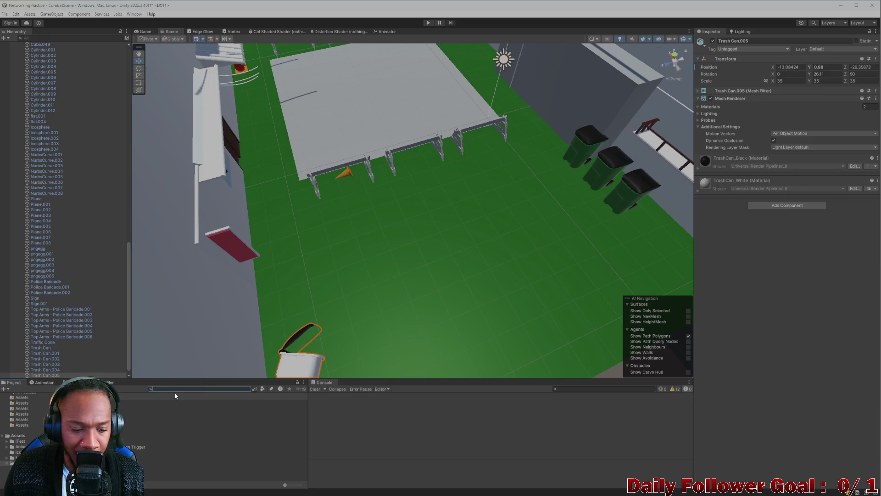
# Drag a material onto the toppled trash can and compare the New Material results
pyautogui.moveTo(327, 310)
pyautogui.mouseDown()
pyautogui.moveTo(328, 260)
pyautogui.moveTo(321, 294)
pyautogui.mouseUp()
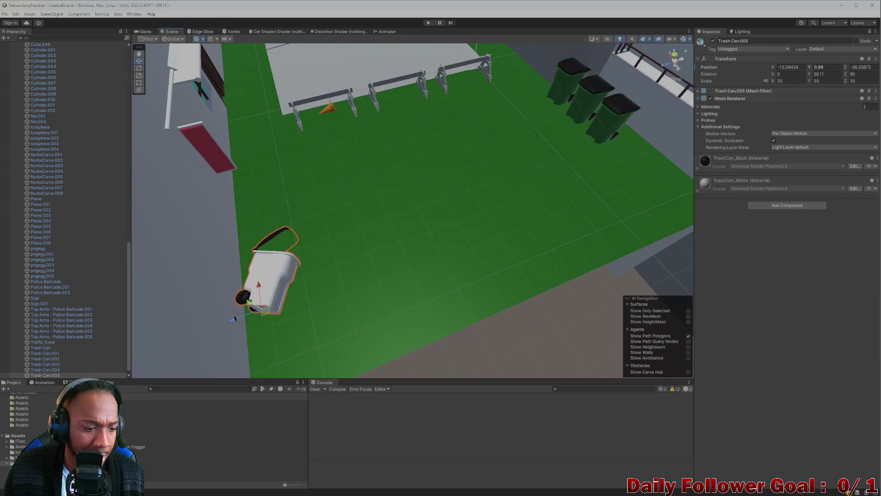
pyautogui.moveTo(238, 295)
pyautogui.mouseDown()
pyautogui.moveTo(239, 236)
pyautogui.moveTo(403, 250)
pyautogui.moveTo(396, 244)
pyautogui.mouseUp()
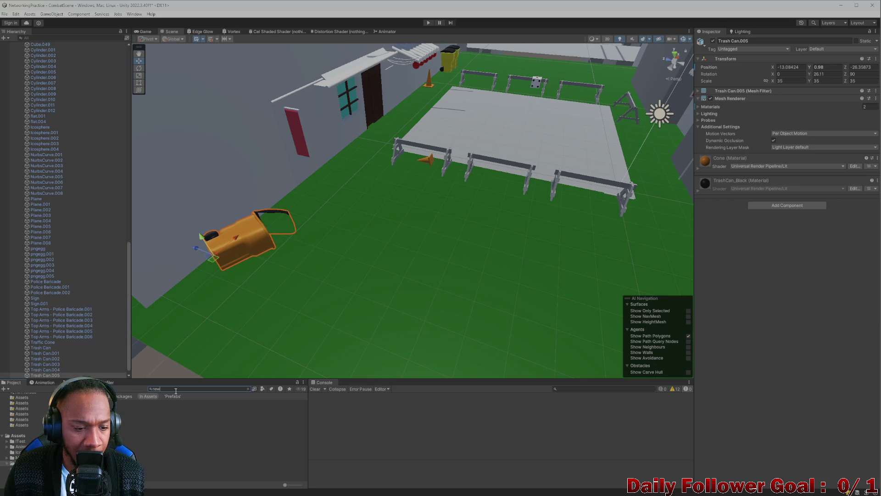
pyautogui.write('ma')
pyautogui.click(216, 418)
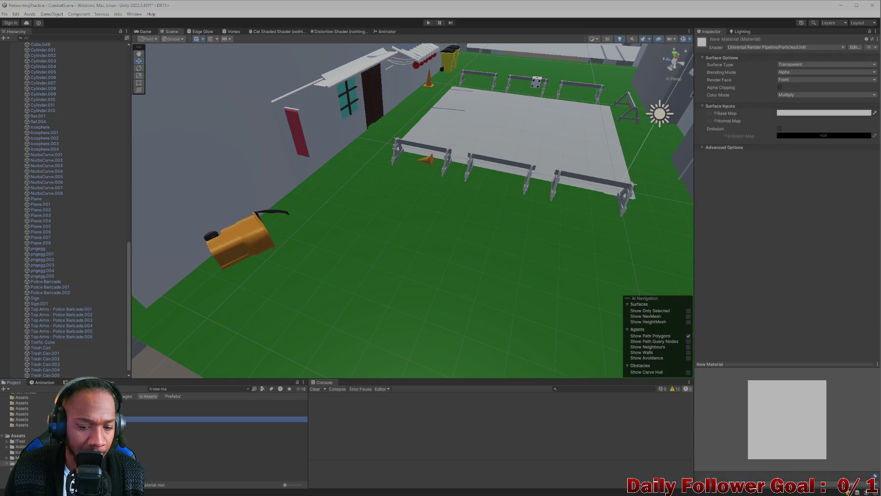
pyautogui.click(215, 413)
pyautogui.click(216, 424)
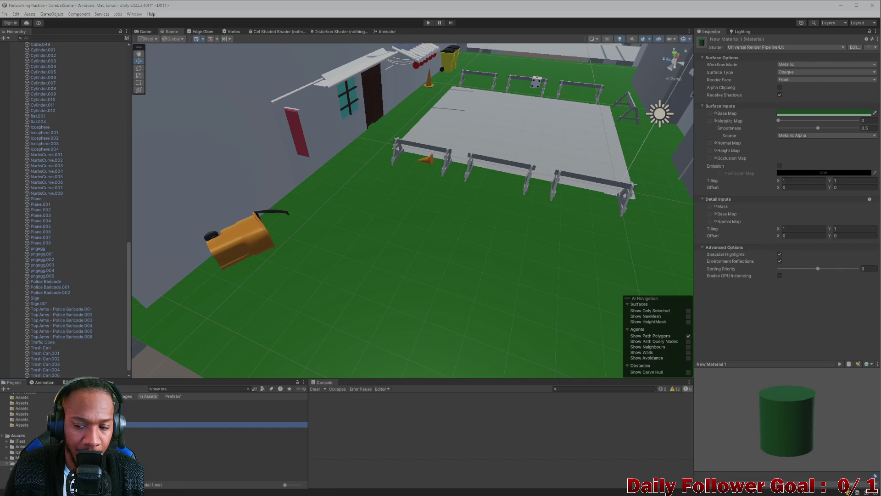
# Move the wall Cube.002 along X from 15.99 to 29.14
pyautogui.moveTo(245, 242)
pyautogui.mouseDown()
pyautogui.moveTo(348, 252)
pyautogui.moveTo(435, 215)
pyautogui.moveTo(385, 240)
pyautogui.moveTo(321, 222)
pyautogui.moveTo(381, 267)
pyautogui.mouseUp()
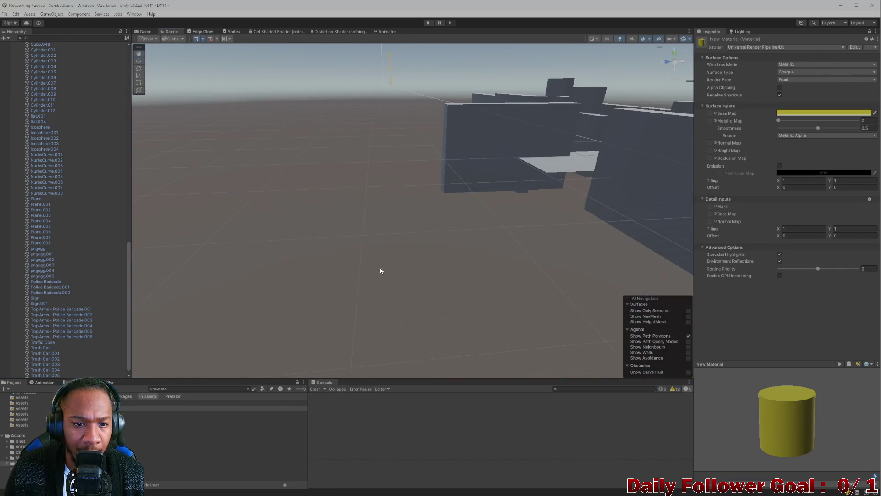
pyautogui.moveTo(540, 239)
pyautogui.mouseDown()
pyautogui.moveTo(442, 236)
pyautogui.moveTo(394, 262)
pyautogui.mouseUp()
pyautogui.moveTo(392, 190)
pyautogui.mouseDown()
pyautogui.moveTo(346, 193)
pyautogui.moveTo(448, 174)
pyautogui.mouseUp()
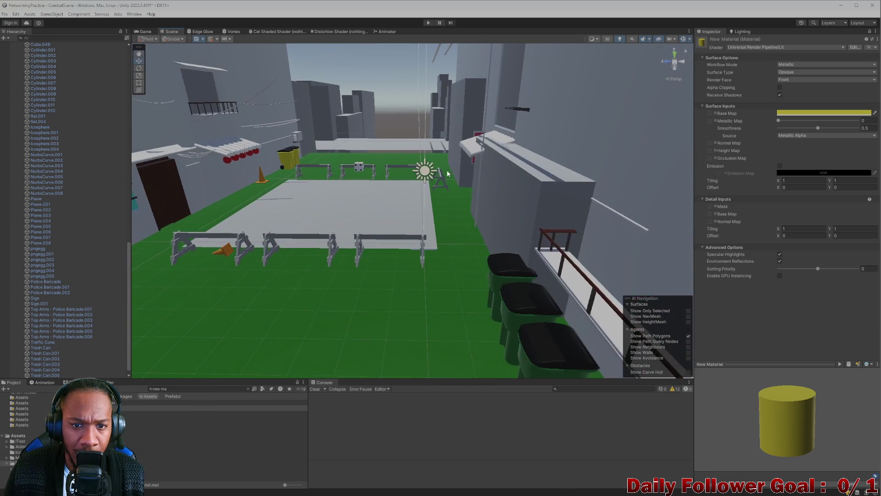
pyautogui.moveTo(368, 190)
pyautogui.mouseDown()
pyautogui.moveTo(411, 184)
pyautogui.moveTo(366, 145)
pyautogui.moveTo(434, 184)
pyautogui.moveTo(350, 158)
pyautogui.moveTo(421, 202)
pyautogui.moveTo(388, 187)
pyautogui.moveTo(590, 232)
pyautogui.moveTo(289, 242)
pyautogui.moveTo(369, 247)
pyautogui.mouseUp()
pyautogui.click(572, 238)
pyautogui.click(553, 240)
pyautogui.moveTo(446, 226)
pyautogui.mouseDown()
pyautogui.moveTo(304, 152)
pyautogui.moveTo(393, 199)
pyautogui.moveTo(330, 147)
pyautogui.moveTo(347, 173)
pyautogui.moveTo(419, 205)
pyautogui.moveTo(425, 232)
pyautogui.moveTo(413, 213)
pyautogui.moveTo(408, 144)
pyautogui.mouseUp()
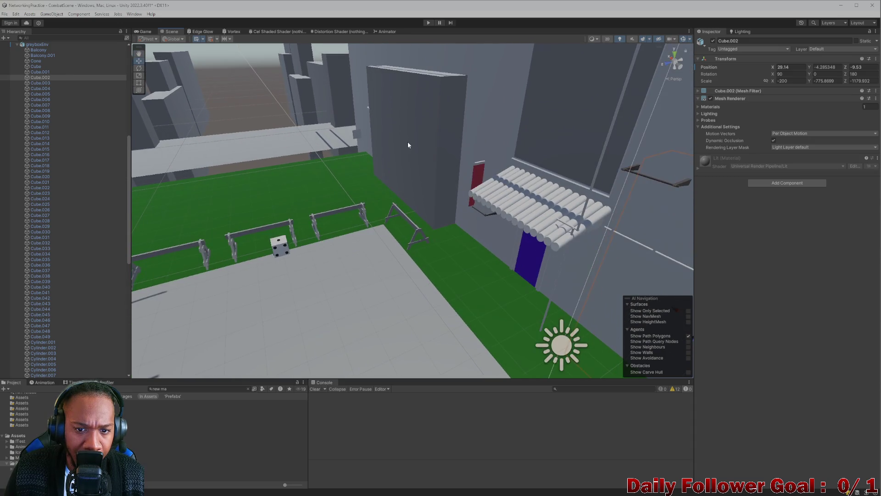
# Slide the tall wall Cube along X, then close in on the awning
pyautogui.click(407, 143)
pyautogui.click(409, 147)
pyautogui.click(409, 147)
pyautogui.moveTo(393, 188)
pyautogui.mouseDown()
pyautogui.moveTo(486, 149)
pyautogui.moveTo(428, 196)
pyautogui.moveTo(498, 130)
pyautogui.moveTo(457, 282)
pyautogui.mouseUp()
pyautogui.click(453, 247)
pyautogui.moveTo(453, 247)
pyautogui.mouseDown()
pyautogui.moveTo(427, 287)
pyautogui.moveTo(485, 331)
pyautogui.moveTo(448, 314)
pyautogui.moveTo(455, 252)
pyautogui.moveTo(403, 235)
pyautogui.mouseUp()
# Nudge the Sign along Z to 7.107 and check the pole beside it
pyautogui.click(440, 227)
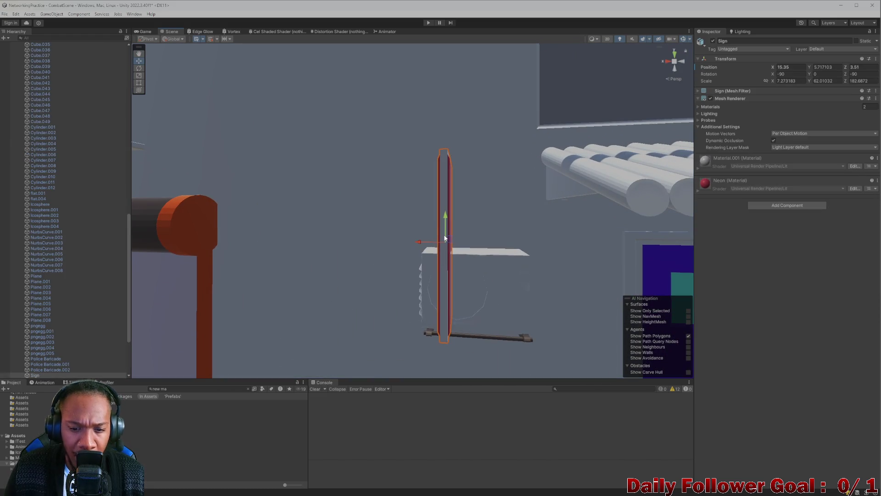
pyautogui.moveTo(274, 252); pyautogui.dragTo(268, 257)
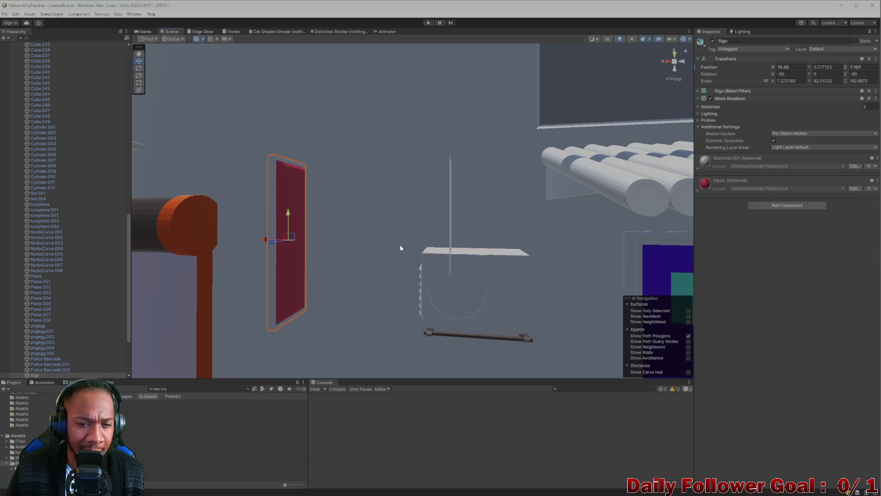
pyautogui.click(449, 214)
pyautogui.click(450, 217)
pyautogui.moveTo(450, 216)
pyautogui.mouseDown()
pyautogui.moveTo(423, 230)
pyautogui.moveTo(489, 273)
pyautogui.moveTo(533, 255)
pyautogui.moveTo(521, 276)
pyautogui.moveTo(399, 281)
pyautogui.moveTo(399, 360)
pyautogui.moveTo(493, 281)
pyautogui.moveTo(535, 261)
pyautogui.moveTo(615, 290)
pyautogui.moveTo(441, 210)
pyautogui.mouseUp()
# Isolate the transparent pngegg plane, frame it, and orbit out to a wide arena view
pyautogui.click(431, 199)
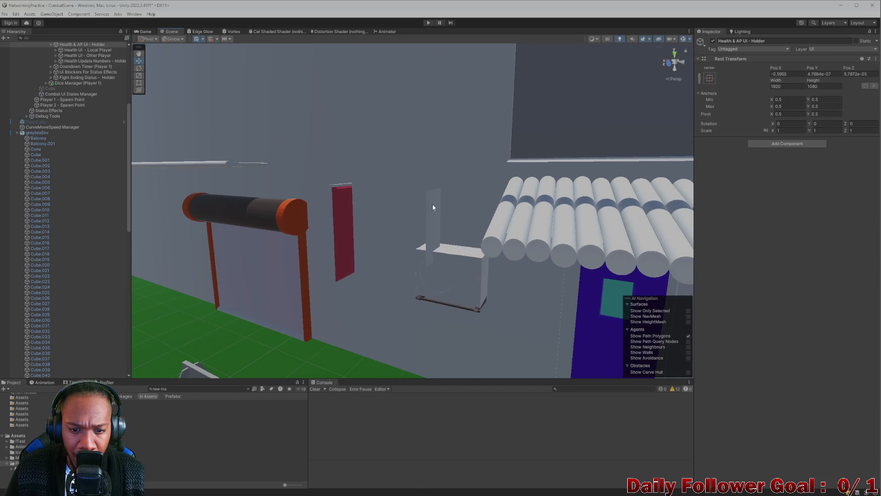
pyautogui.click(432, 207)
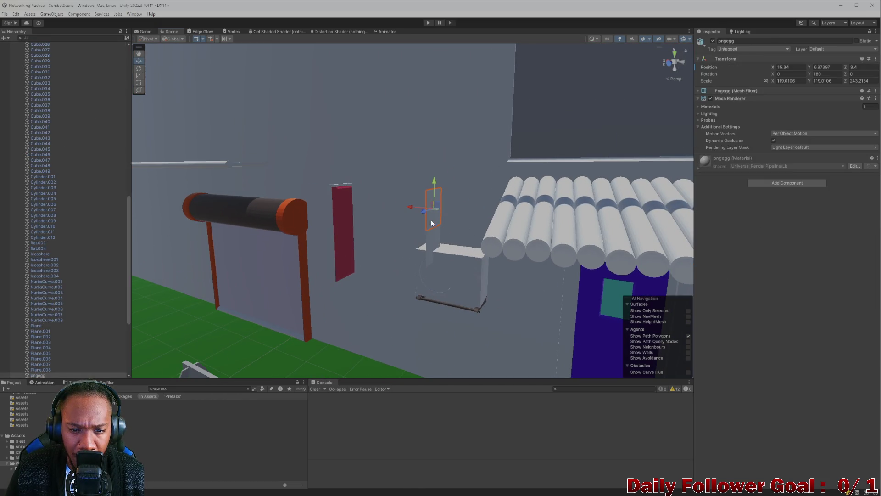
pyautogui.scroll(1, 431, 257)
pyautogui.keyDown('ctrl'); pyautogui.click(431, 250); pyautogui.keyUp('ctrl')
pyautogui.keyDown('ctrl'); pyautogui.click(431, 249); pyautogui.keyUp('ctrl')
pyautogui.keyDown('ctrl'); pyautogui.click(434, 251); pyautogui.keyUp('ctrl')
pyautogui.keyDown('ctrl'); pyautogui.click(434, 251); pyautogui.keyUp('ctrl')
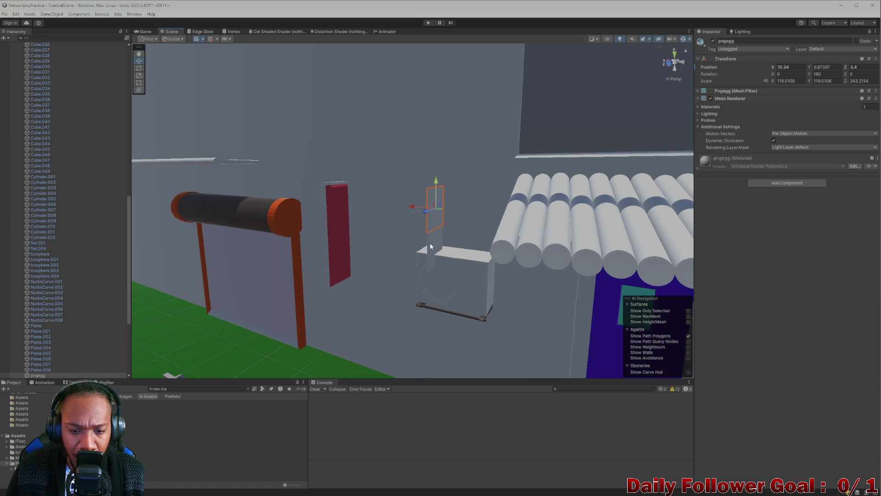
pyautogui.press('f')
pyautogui.moveTo(463, 279); pyautogui.dragTo(435, 232)
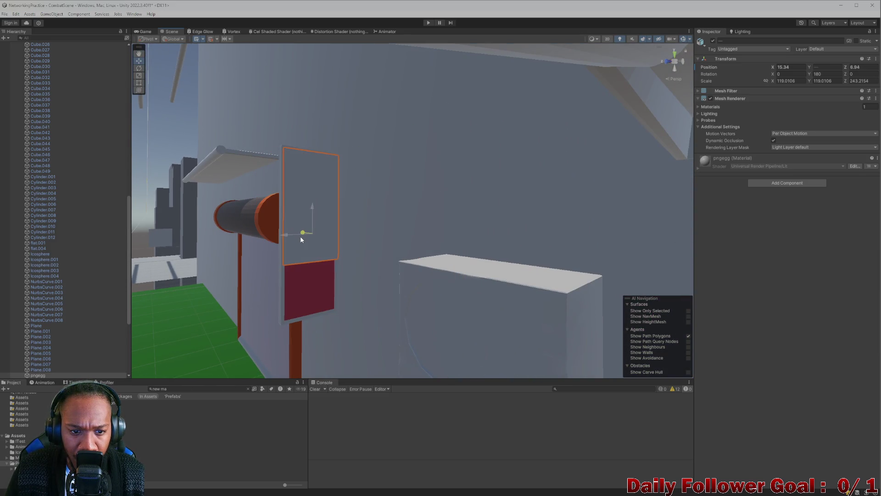
pyautogui.moveTo(301, 240)
pyautogui.mouseDown()
pyautogui.moveTo(310, 280)
pyautogui.moveTo(390, 319)
pyautogui.moveTo(340, 333)
pyautogui.moveTo(394, 299)
pyautogui.moveTo(379, 282)
pyautogui.moveTo(404, 230)
pyautogui.mouseUp()
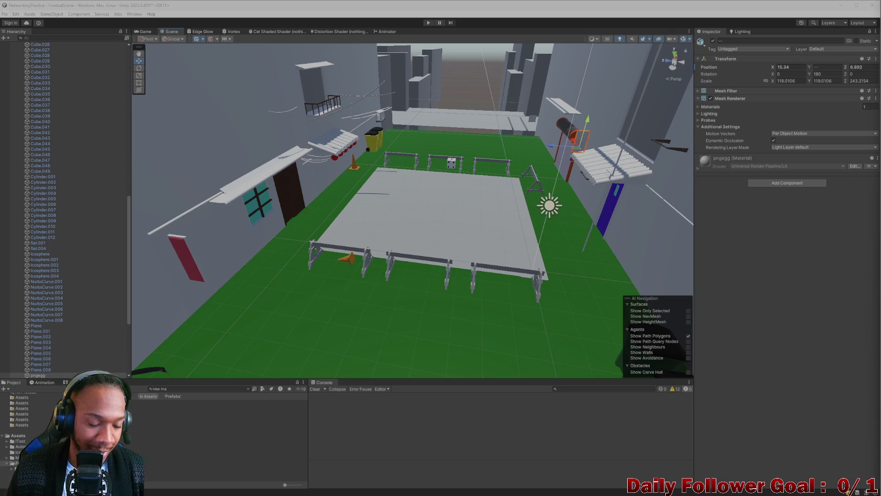
pyautogui.scroll(20, 49, 143)
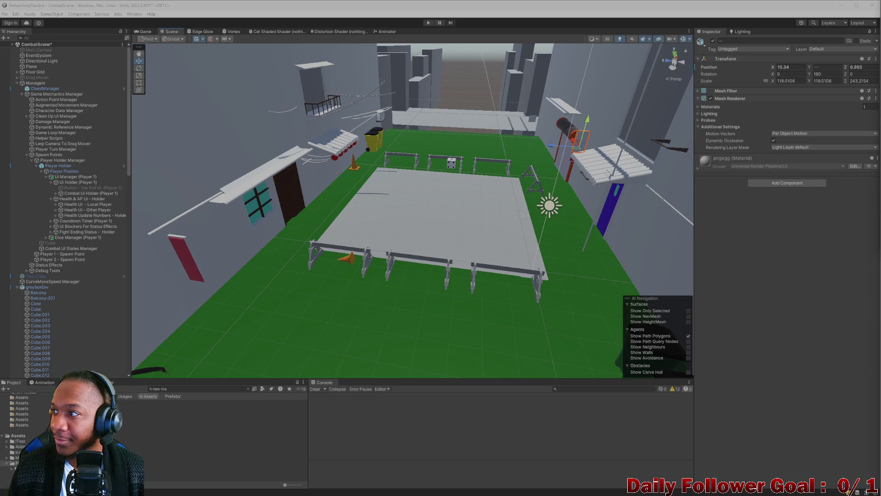
pyautogui.click(481, 189)
pyautogui.moveTo(481, 189); pyautogui.dragTo(486, 196)
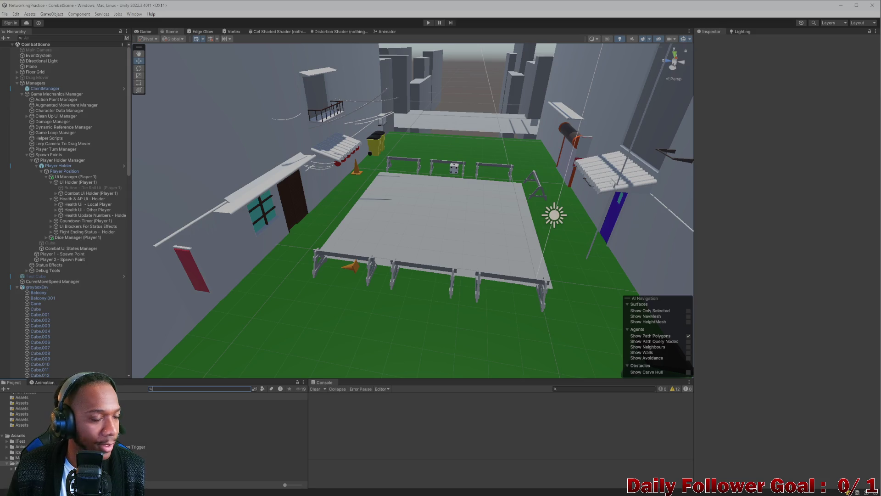
pyautogui.moveTo(318, 212)
pyautogui.mouseDown()
pyautogui.moveTo(338, 196)
pyautogui.moveTo(408, 193)
pyautogui.moveTo(483, 270)
pyautogui.moveTo(374, 197)
pyautogui.moveTo(530, 233)
pyautogui.moveTo(508, 220)
pyautogui.moveTo(482, 238)
pyautogui.moveTo(483, 279)
pyautogui.mouseUp()
pyautogui.moveTo(212, 230)
pyautogui.mouseDown()
pyautogui.moveTo(325, 225)
pyautogui.moveTo(216, 228)
pyautogui.moveTo(199, 218)
pyautogui.moveTo(378, 238)
pyautogui.moveTo(443, 204)
pyautogui.moveTo(407, 217)
pyautogui.moveTo(425, 208)
pyautogui.moveTo(531, 284)
pyautogui.moveTo(472, 210)
pyautogui.moveTo(525, 257)
pyautogui.moveTo(466, 319)
pyautogui.moveTo(452, 297)
pyautogui.mouseUp()
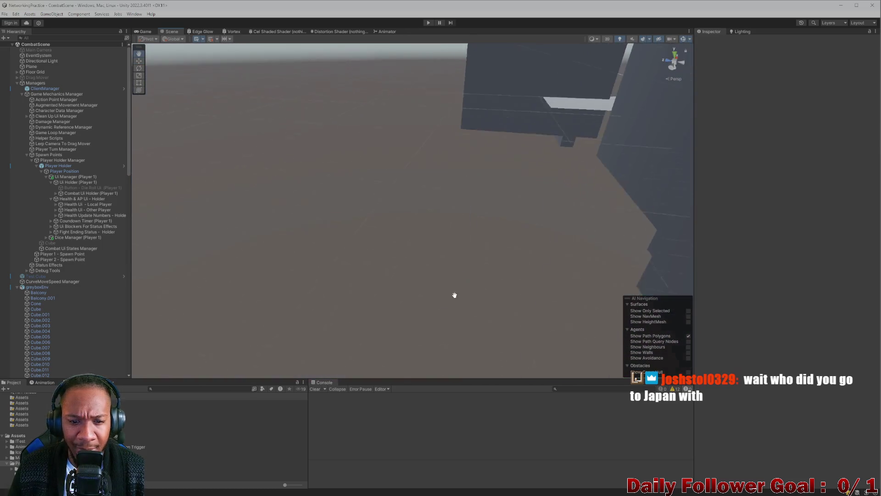
pyautogui.moveTo(559, 217)
pyautogui.mouseDown()
pyautogui.moveTo(481, 223)
pyautogui.moveTo(488, 211)
pyautogui.moveTo(424, 245)
pyautogui.moveTo(423, 222)
pyautogui.moveTo(367, 196)
pyautogui.mouseUp()
pyautogui.scroll(-10, 367, 196)
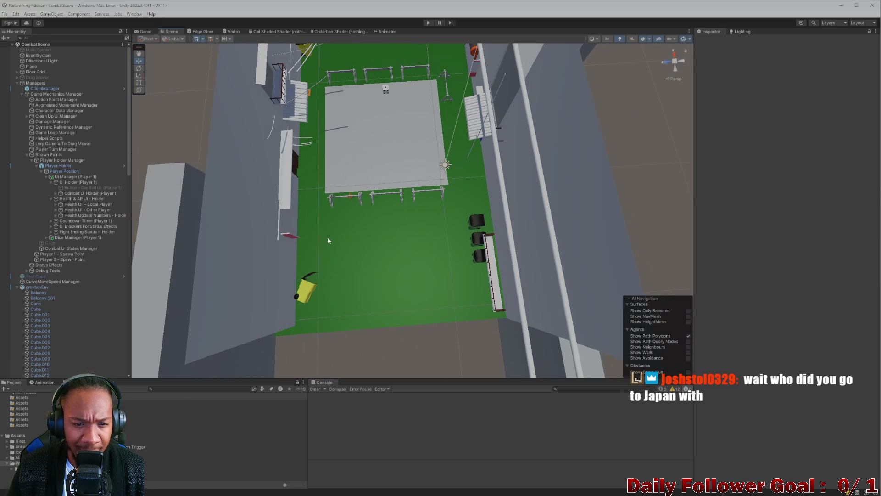
pyautogui.moveTo(347, 228)
pyautogui.mouseDown()
pyautogui.moveTo(414, 238)
pyautogui.moveTo(391, 259)
pyautogui.moveTo(341, 254)
pyautogui.mouseUp()
# Move near the log roof, then rotate to a high overhead view of the arena
pyautogui.click(302, 242)
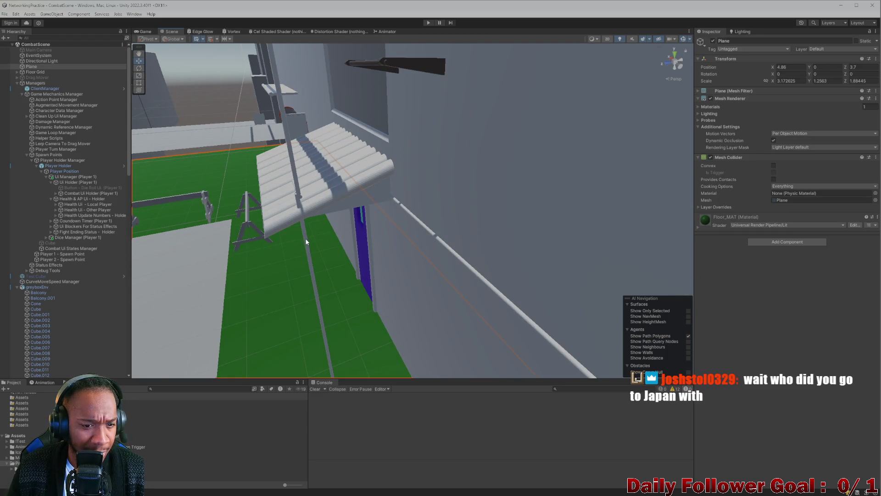
pyautogui.moveTo(284, 199)
pyautogui.mouseDown()
pyautogui.moveTo(368, 233)
pyautogui.moveTo(292, 248)
pyautogui.moveTo(225, 245)
pyautogui.mouseUp()
pyautogui.click(525, 208)
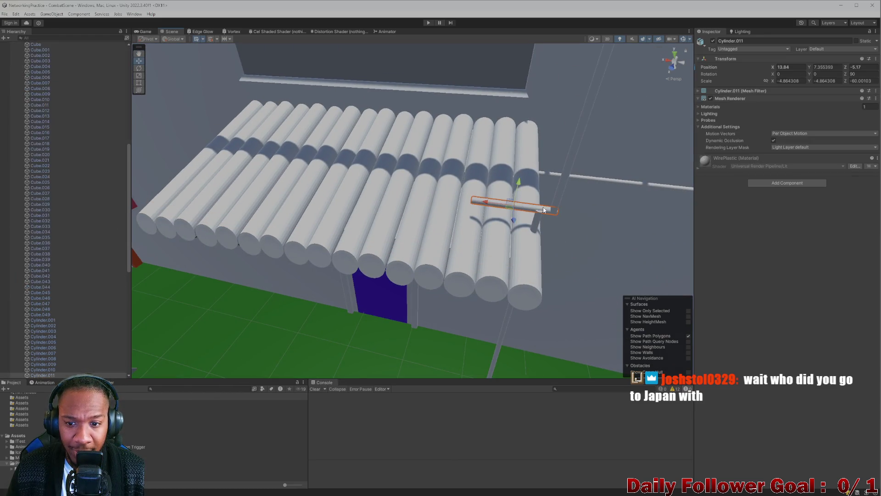
pyautogui.scroll(-10, 559, 208)
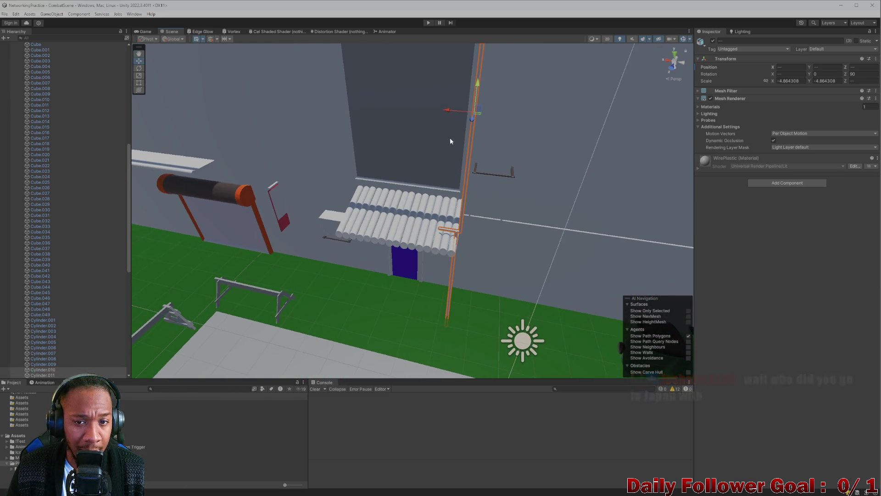
pyautogui.moveTo(453, 111)
pyautogui.mouseDown()
pyautogui.moveTo(516, 135)
pyautogui.moveTo(569, 209)
pyautogui.moveTo(406, 220)
pyautogui.moveTo(533, 263)
pyautogui.moveTo(491, 203)
pyautogui.mouseUp()
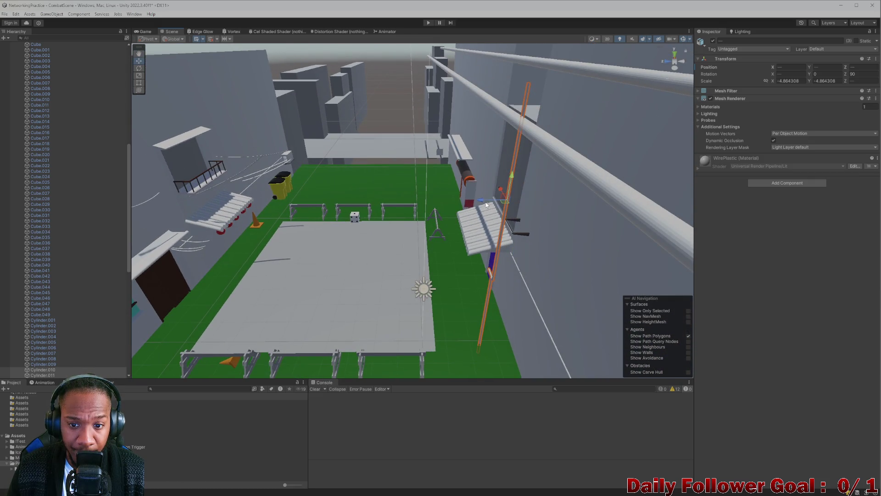
pyautogui.click(512, 214)
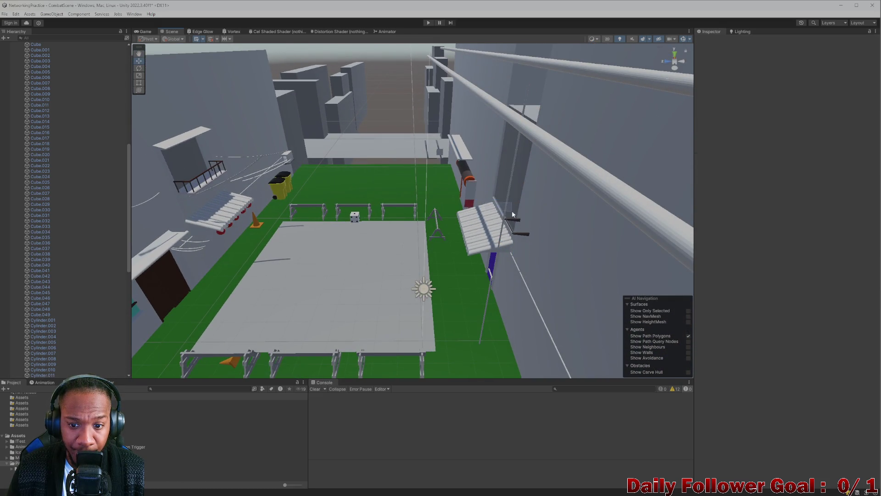
# Slide the tall pole Cylinder.010 along its depth axis, frame it, then select Balcony.001
pyautogui.click(495, 236)
pyautogui.moveTo(481, 203)
pyautogui.mouseDown()
pyautogui.moveTo(502, 209)
pyautogui.moveTo(549, 279)
pyautogui.moveTo(507, 251)
pyautogui.moveTo(525, 248)
pyautogui.moveTo(490, 226)
pyautogui.moveTo(434, 211)
pyautogui.moveTo(461, 233)
pyautogui.mouseUp()
pyautogui.press('f')
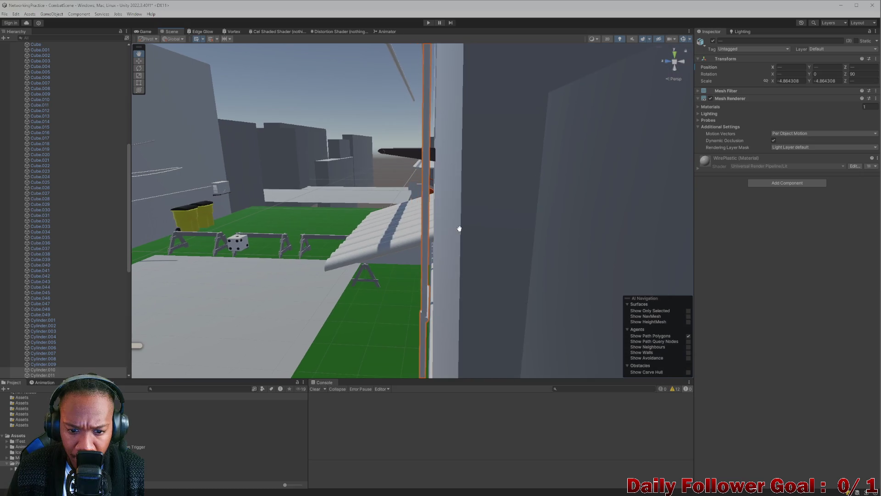
pyautogui.scroll(-3, 405, 153)
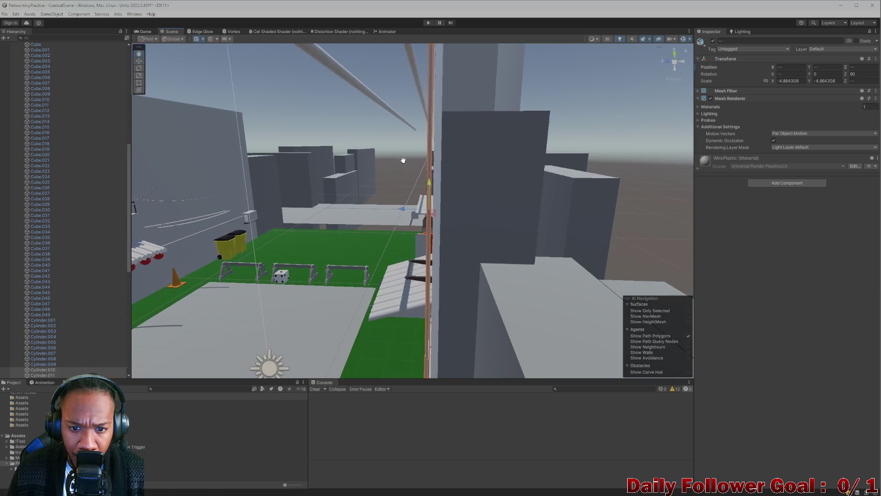
pyautogui.moveTo(411, 208)
pyautogui.mouseDown()
pyautogui.moveTo(397, 256)
pyautogui.moveTo(344, 250)
pyautogui.moveTo(450, 273)
pyautogui.moveTo(444, 224)
pyautogui.moveTo(392, 322)
pyautogui.moveTo(386, 302)
pyautogui.moveTo(420, 331)
pyautogui.moveTo(403, 308)
pyautogui.moveTo(395, 256)
pyautogui.moveTo(411, 261)
pyautogui.moveTo(403, 285)
pyautogui.moveTo(395, 221)
pyautogui.moveTo(366, 309)
pyautogui.moveTo(369, 190)
pyautogui.mouseUp()
pyautogui.click(406, 320)
pyautogui.scroll(-5, 409, 262)
# Orbit and zoom over the alley, hurdles and dice, down to ground level
pyautogui.moveTo(346, 130); pyautogui.dragTo(356, 193)
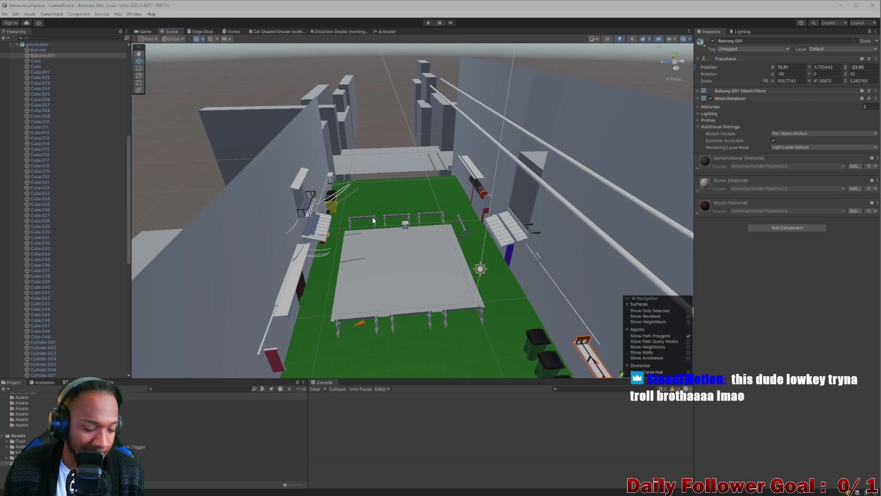
pyautogui.scroll(5, 373, 217)
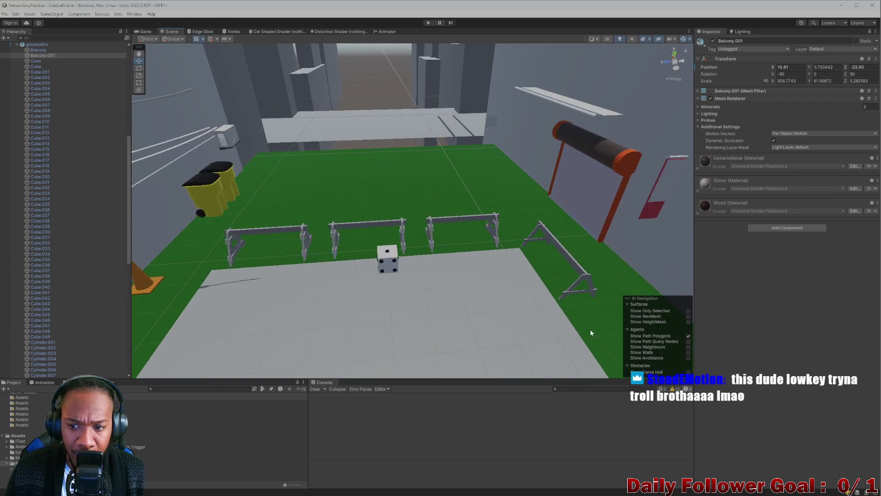
pyautogui.moveTo(590, 332)
pyautogui.mouseDown()
pyautogui.moveTo(594, 262)
pyautogui.moveTo(531, 246)
pyautogui.moveTo(569, 248)
pyautogui.moveTo(521, 216)
pyautogui.moveTo(405, 200)
pyautogui.moveTo(468, 206)
pyautogui.moveTo(464, 165)
pyautogui.moveTo(468, 184)
pyautogui.moveTo(405, 220)
pyautogui.mouseUp()
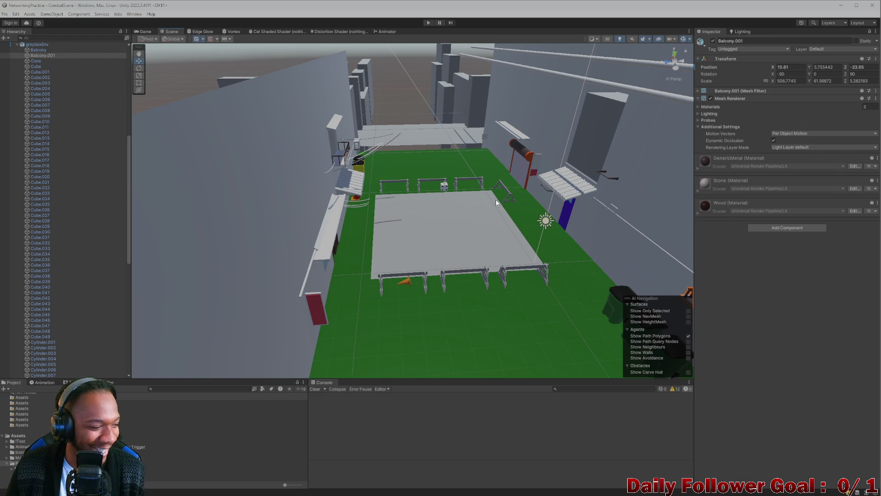
pyautogui.scroll(-10, 458, 178)
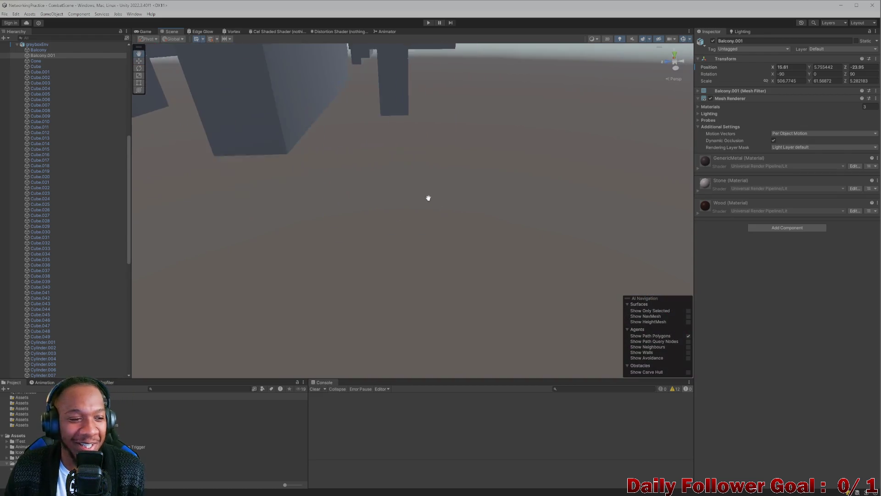
pyautogui.scroll(3, 286, 134)
pyautogui.scroll(-10, 286, 134)
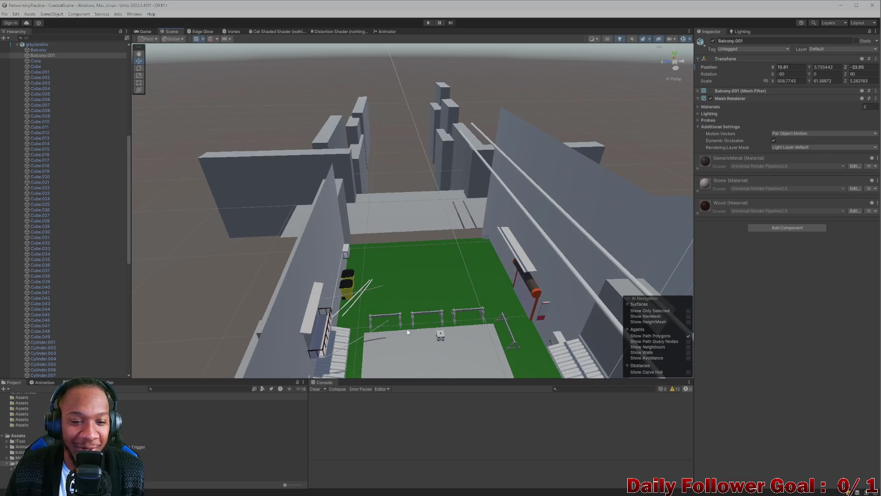
pyautogui.scroll(-10, 456, 309)
pyautogui.scroll(-10, 464, 307)
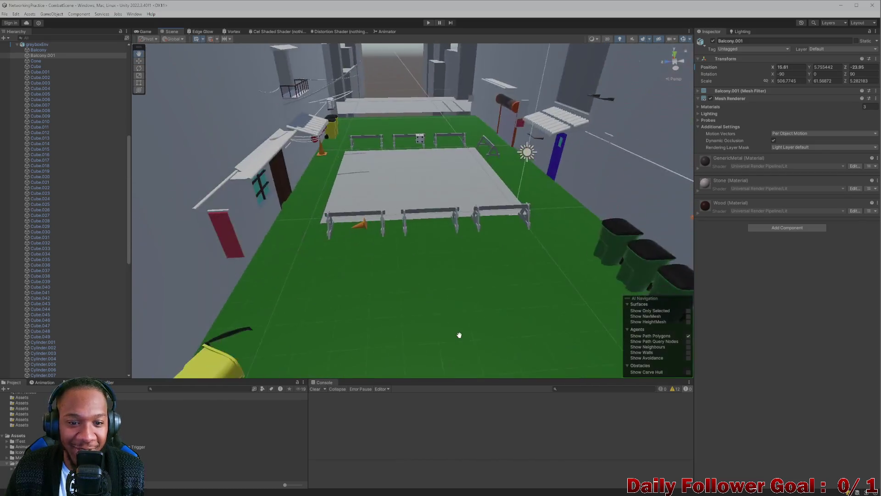
pyautogui.scroll(3, 275, 257)
pyautogui.moveTo(238, 201)
pyautogui.mouseDown()
pyautogui.moveTo(248, 202)
pyautogui.moveTo(265, 286)
pyautogui.moveTo(238, 305)
pyautogui.moveTo(381, 268)
pyautogui.moveTo(479, 280)
pyautogui.moveTo(466, 268)
pyautogui.moveTo(315, 260)
pyautogui.moveTo(259, 199)
pyautogui.mouseUp()
# Collapse the CombatScene hierarchy and frame an elevated overview of the court
pyautogui.scroll(10, 55, 137)
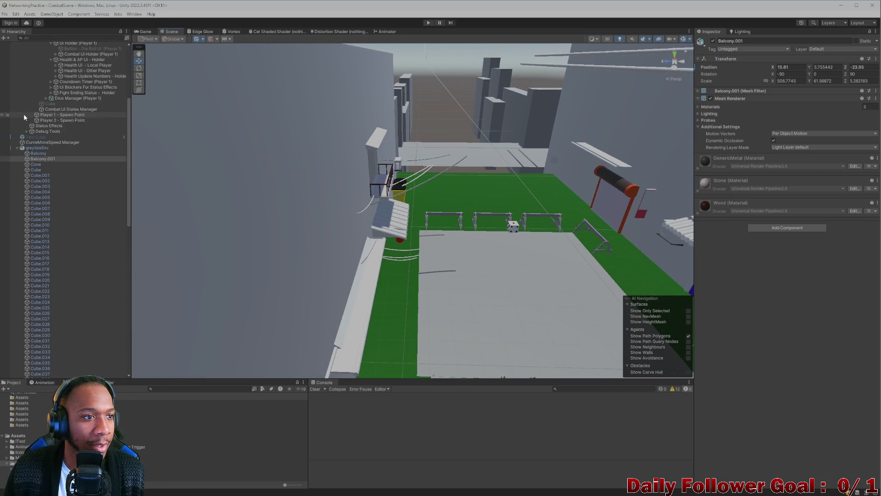
pyautogui.click(12, 44)
pyautogui.moveTo(203, 95)
pyautogui.mouseDown()
pyautogui.moveTo(491, 233)
pyautogui.moveTo(466, 209)
pyautogui.moveTo(477, 217)
pyautogui.moveTo(386, 275)
pyautogui.moveTo(398, 274)
pyautogui.mouseUp()
pyautogui.press('f')
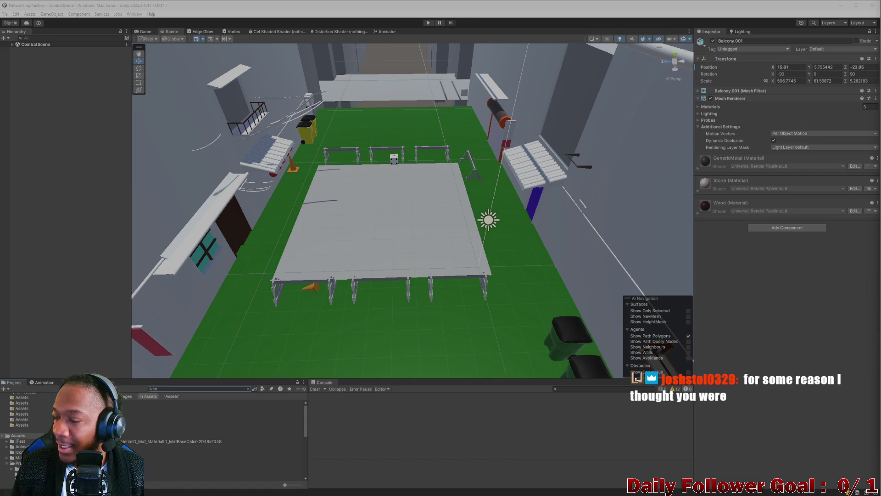
# Search the project for 'lobby', open the Lobby scene, and un-maximize Unity beside Blender
pyautogui.click(190, 390)
pyautogui.press('BackSpace')
pyautogui.press('BackSpace')
pyautogui.write('combat')
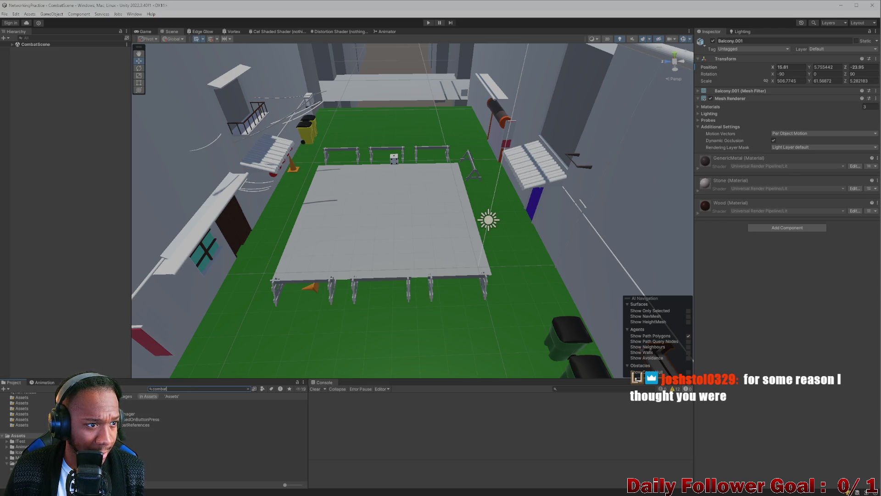
pyautogui.press('BackSpace')
pyautogui.press('BackSpace')
pyautogui.press('BackSpace')
pyautogui.write('lobby')
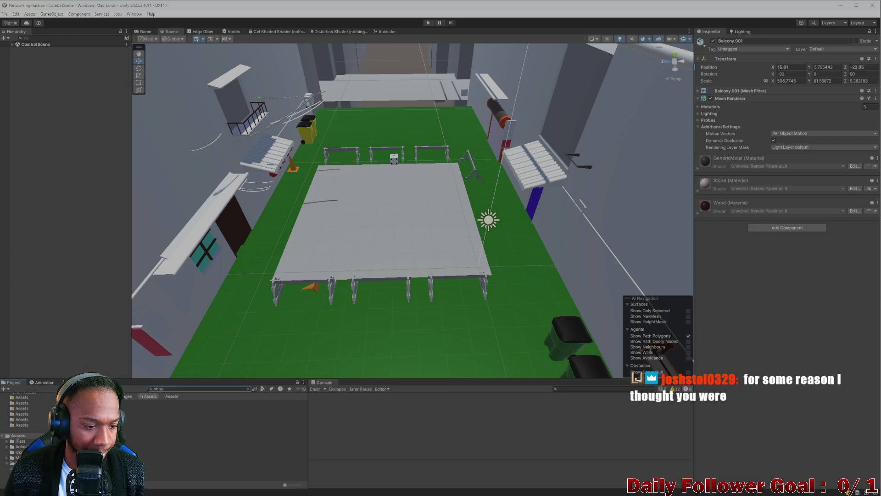
pyautogui.doubleClick(137, 407)
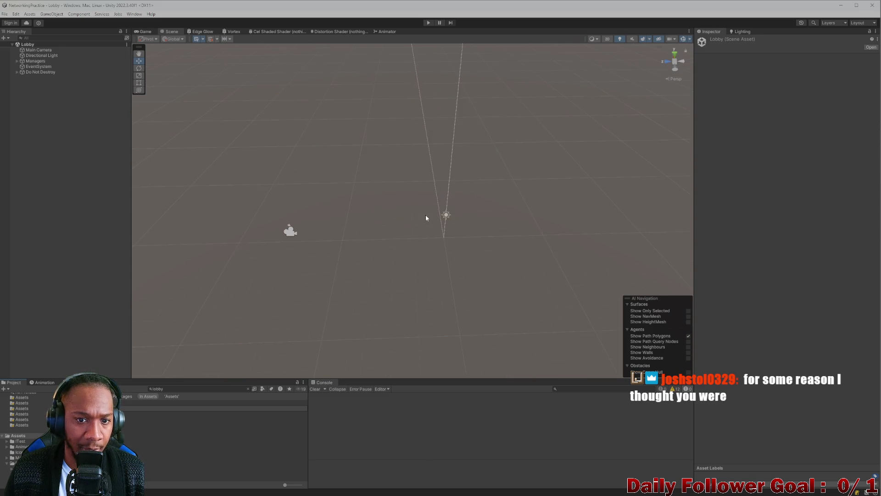
pyautogui.moveTo(330, 5)
pyautogui.mouseDown()
pyautogui.moveTo(291, 73)
pyautogui.moveTo(233, 19)
pyautogui.mouseUp()
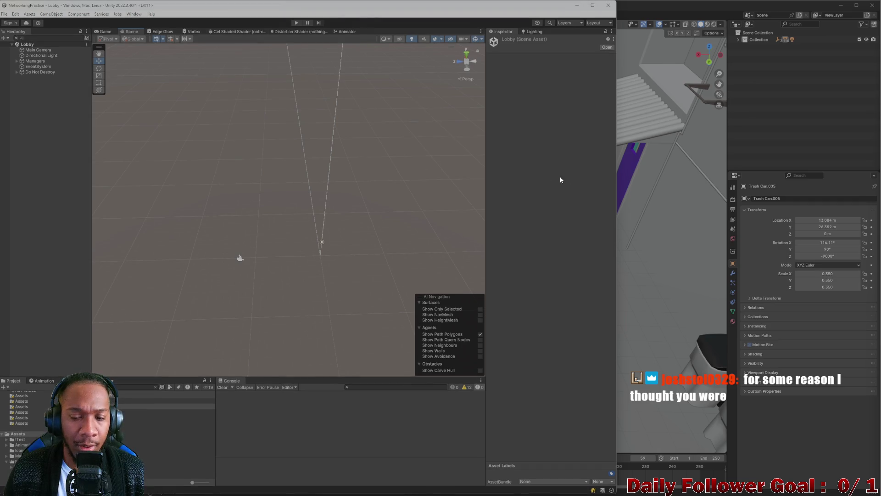
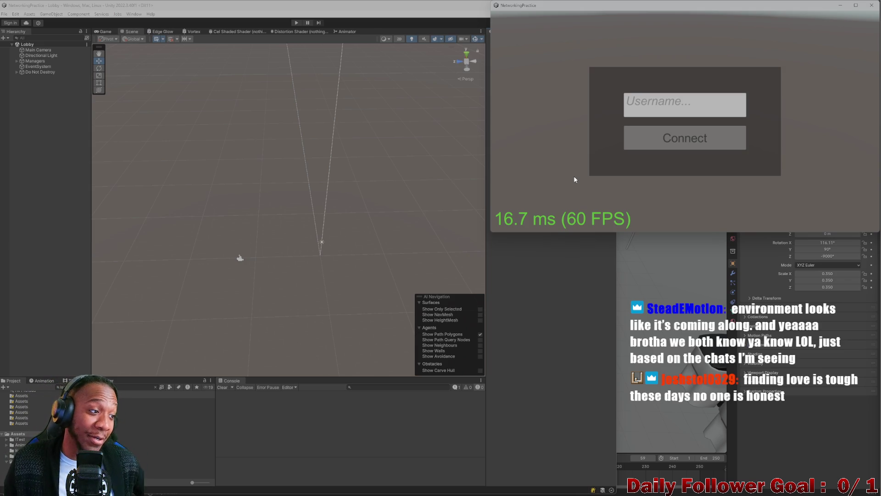
# Start play mode and connect both the editor and build clients to the lobby with usernames
pyautogui.click(298, 24)
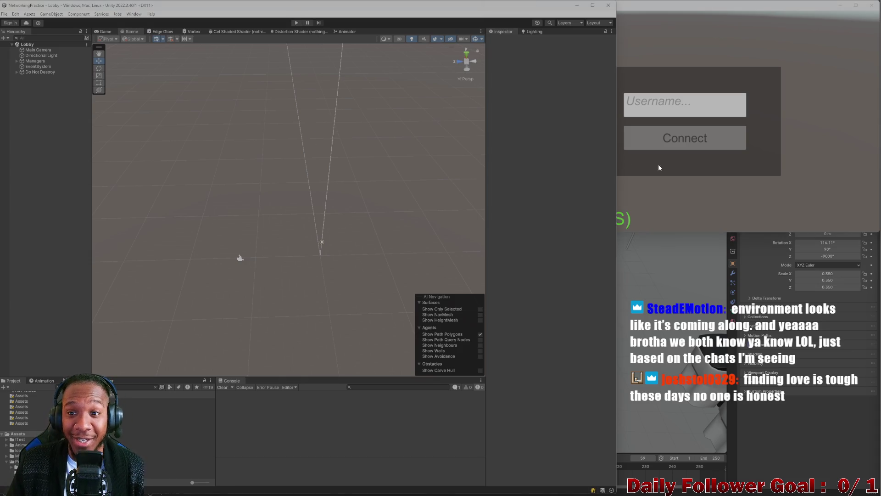
pyautogui.click(296, 23)
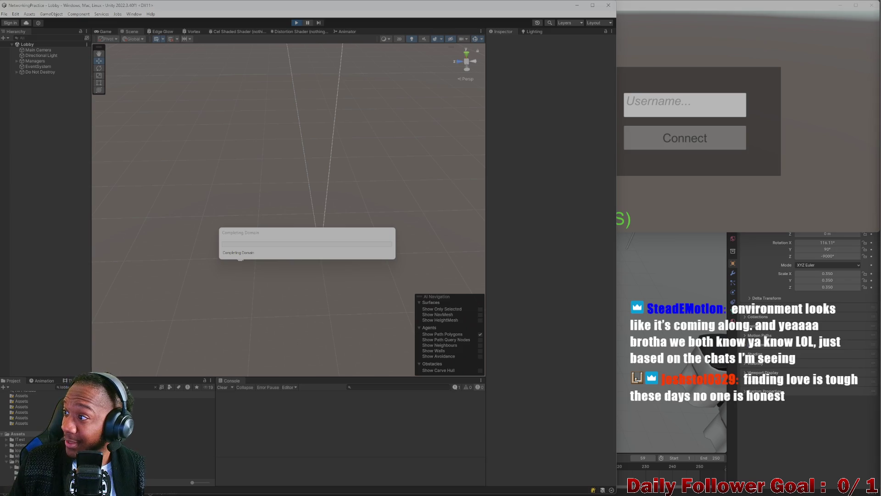
pyautogui.click(685, 195)
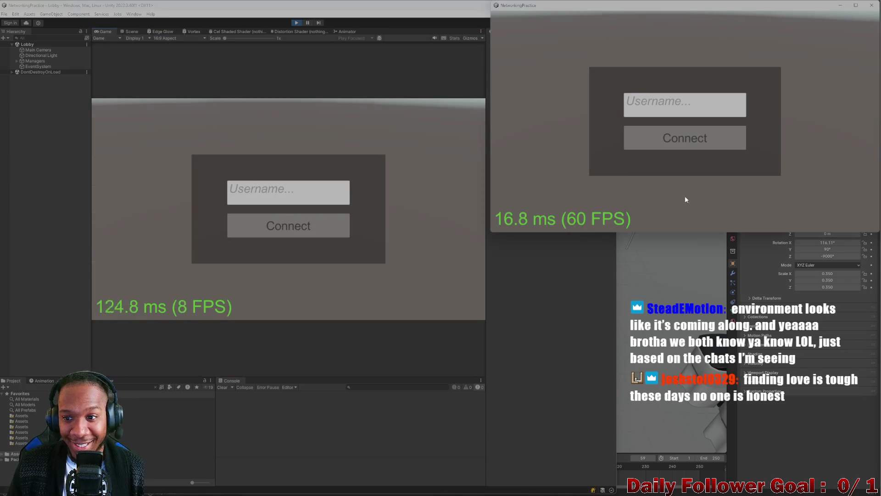
pyautogui.click(278, 204)
pyautogui.write('asd')
pyautogui.click(281, 231)
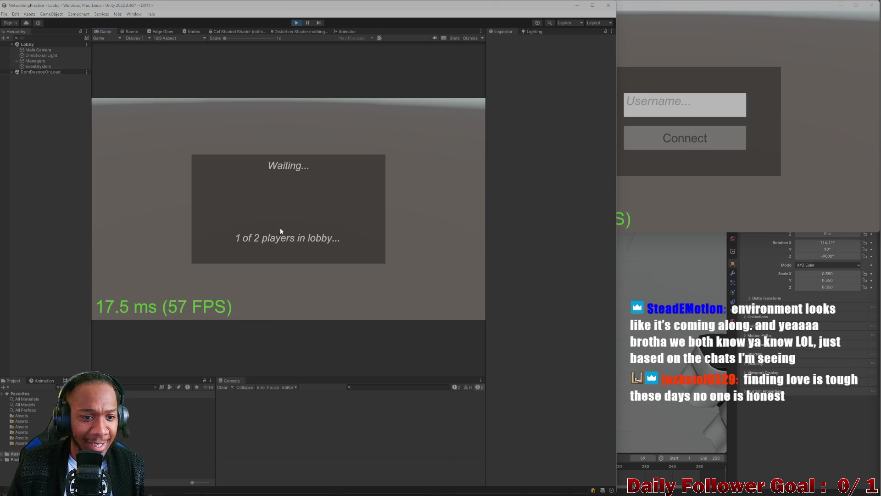
pyautogui.click(686, 135)
pyautogui.write('a')
pyautogui.click(670, 138)
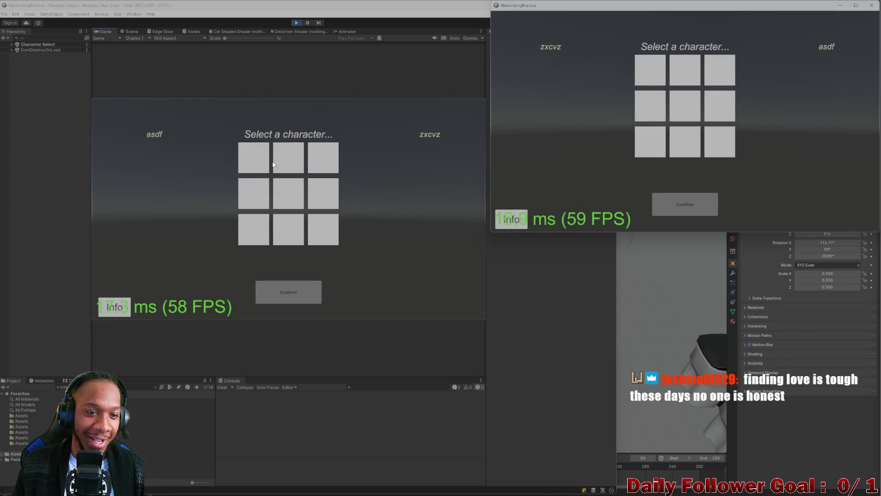
# Lock in The Brawn in the editor client and The Speedster in the build client
pyautogui.click(273, 165)
pyautogui.click(279, 295)
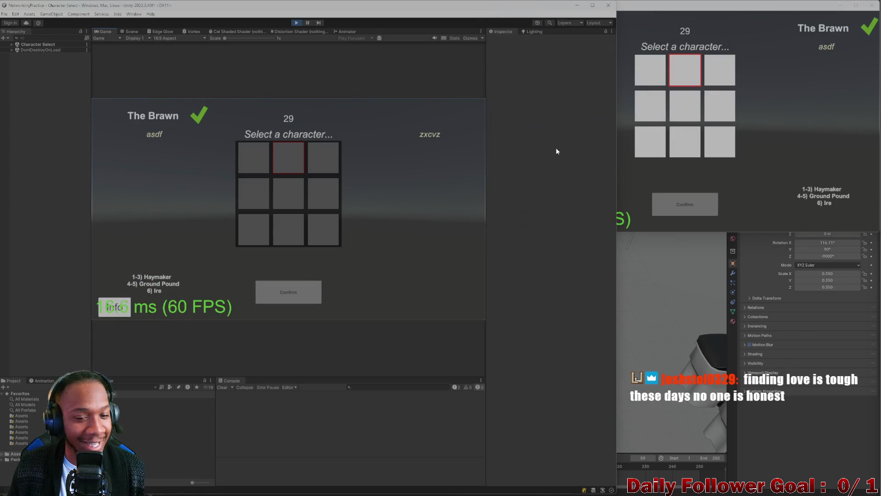
pyautogui.click(640, 84)
pyautogui.click(702, 211)
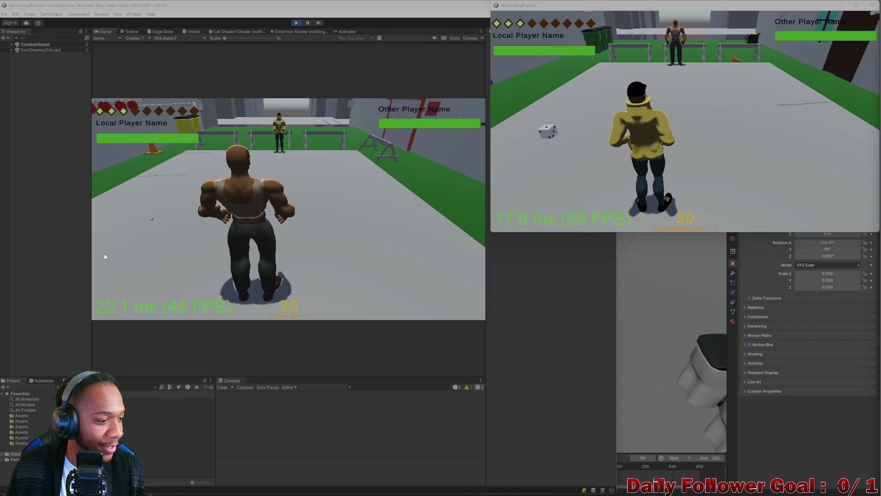
# Roll the die, move The Brawn to a chosen tile, and end the editor player's turn
pyautogui.click(140, 228)
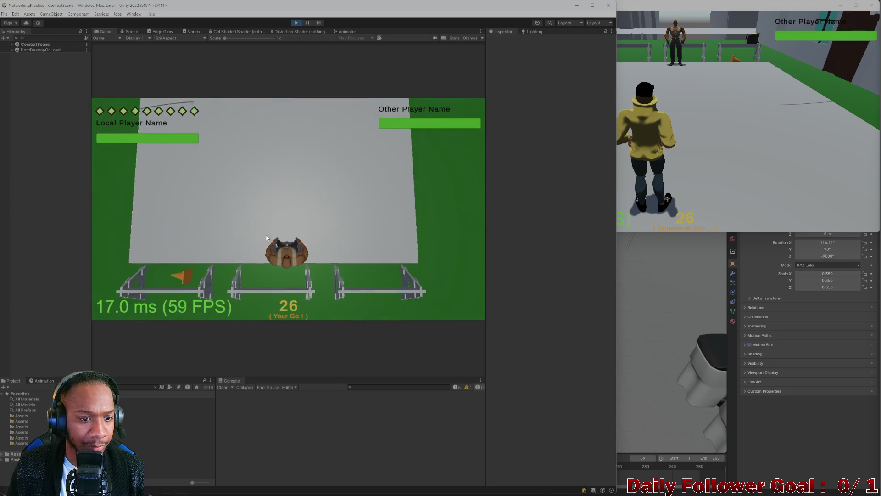
pyautogui.click(185, 251)
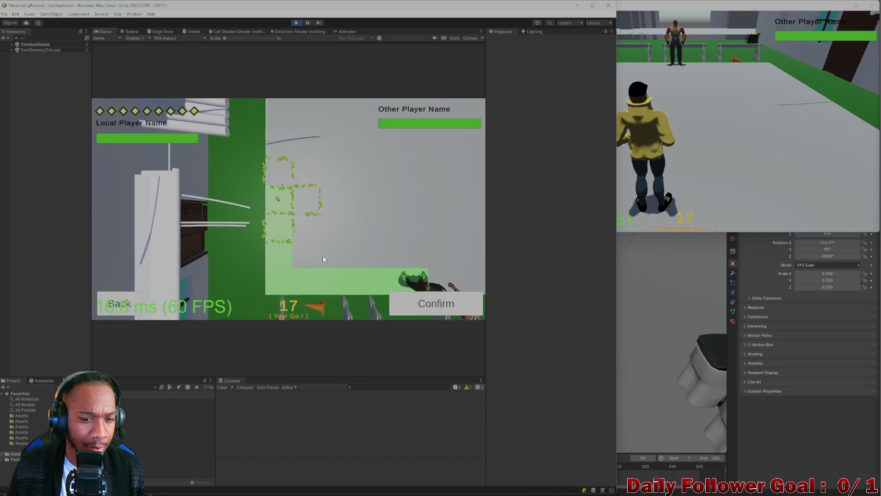
pyautogui.click(433, 302)
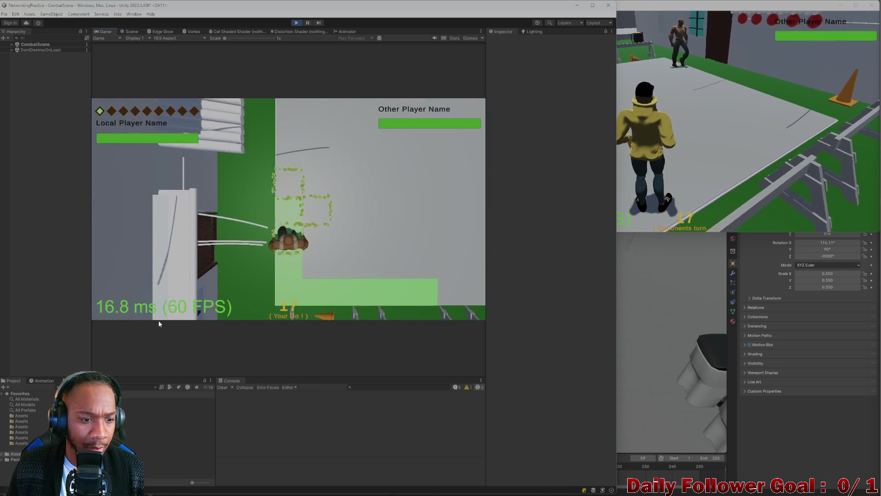
pyautogui.click(147, 306)
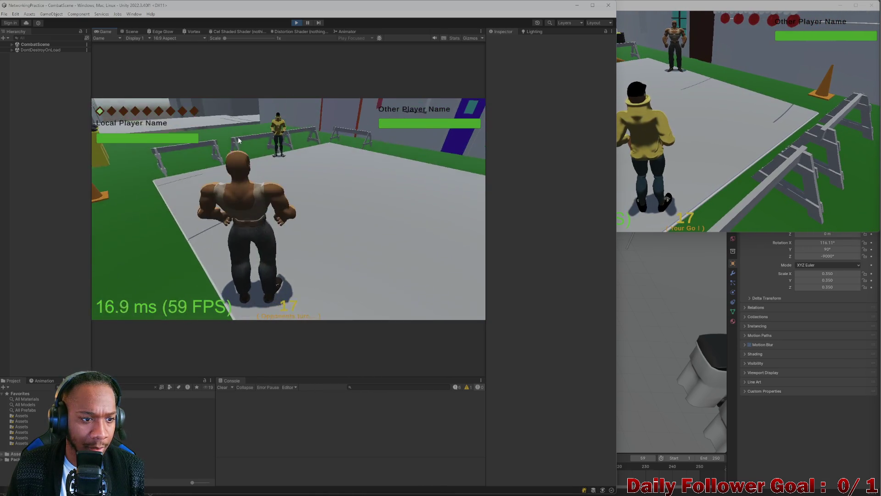
# Roll, move The Speedster to a confirmed tile, and end the build client's turn
pyautogui.click(670, 138)
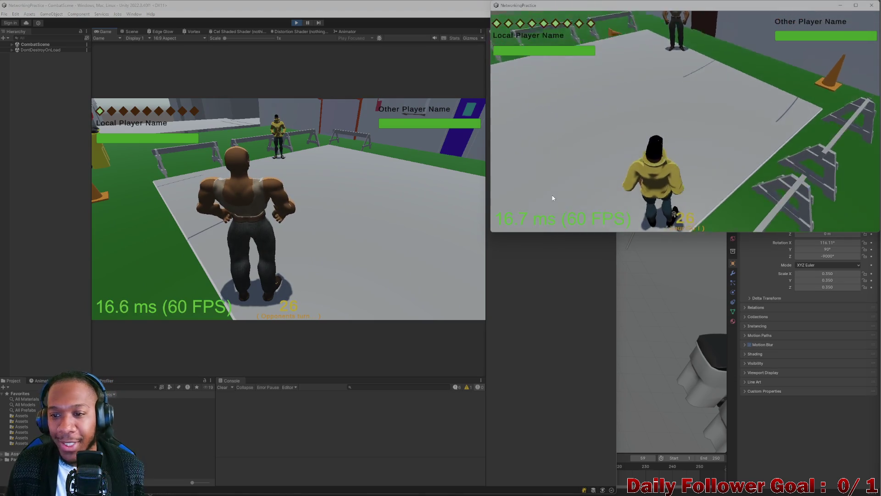
pyautogui.click(543, 164)
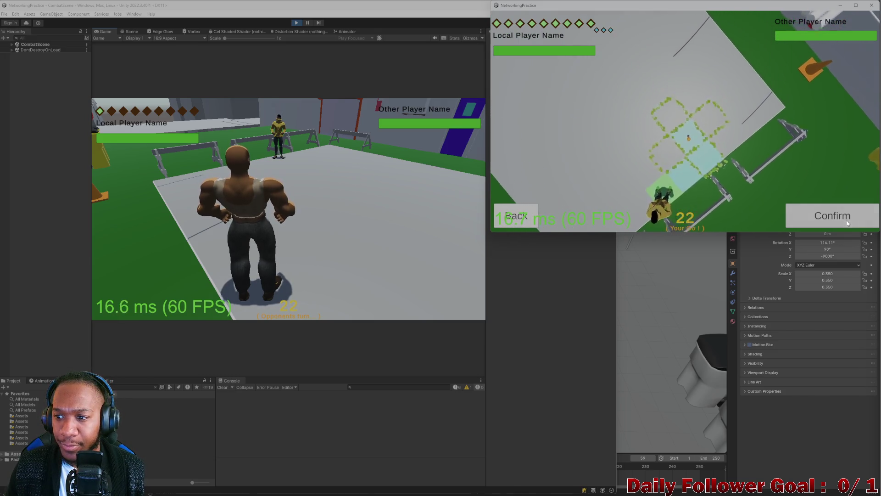
pyautogui.click(798, 215)
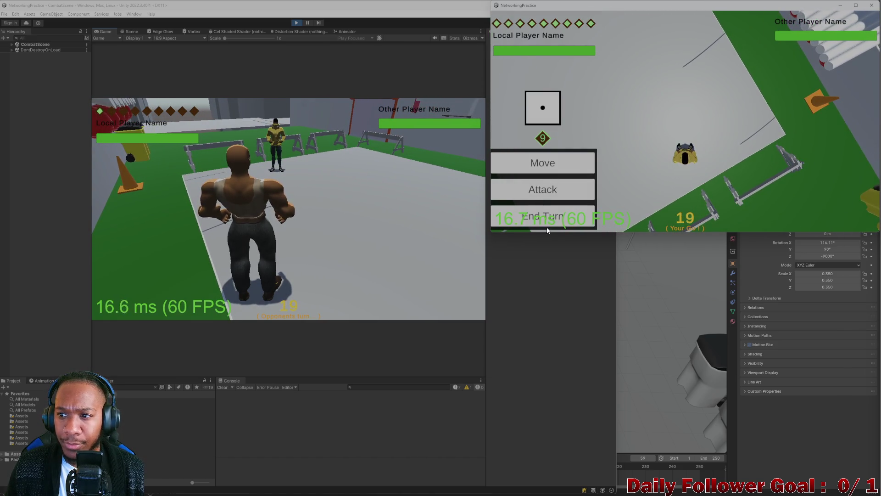
pyautogui.click(551, 219)
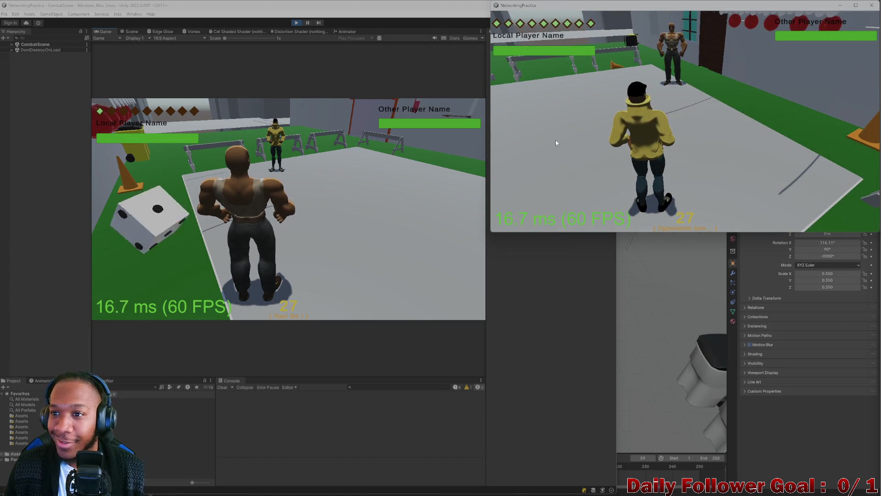
# Confirm The Brawn's move, peek at the attack list, and end the editor's turn
pyautogui.click(187, 179)
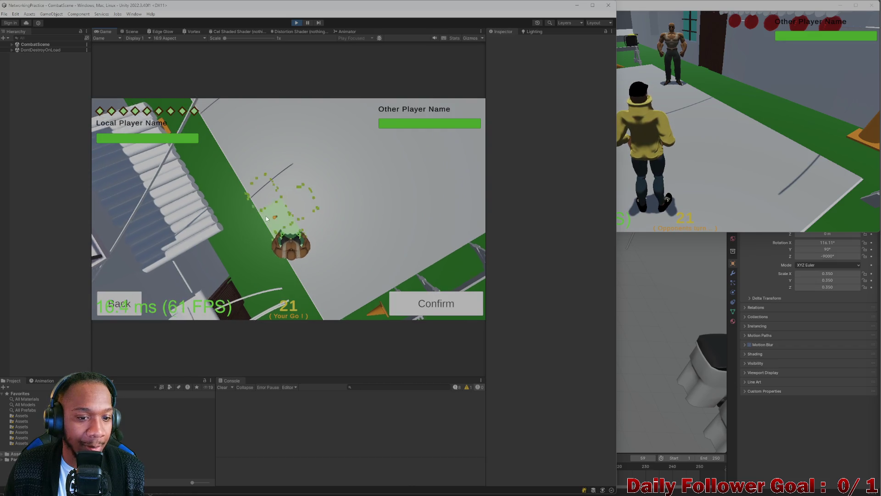
pyautogui.click(436, 303)
pyautogui.click(166, 279)
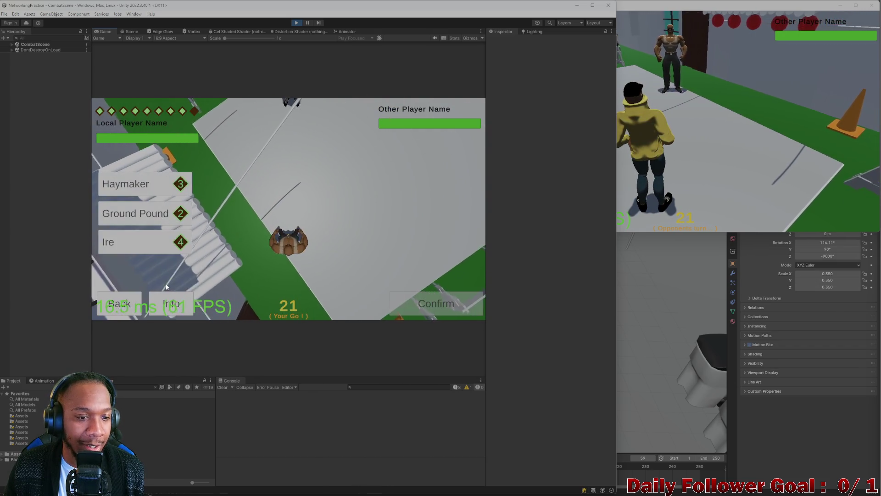
pyautogui.click(139, 304)
pyautogui.click(127, 308)
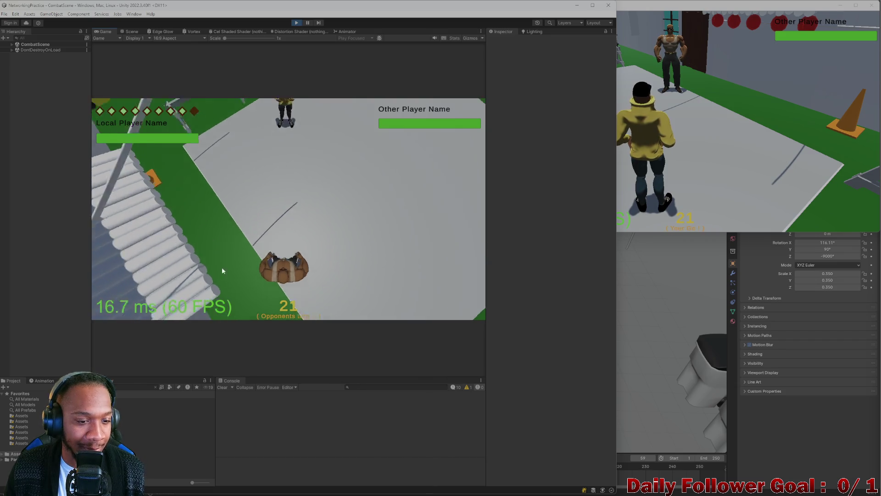
# Roll in the build client, step The Speedster two tiles forward, confirm, and end turn
pyautogui.click(635, 142)
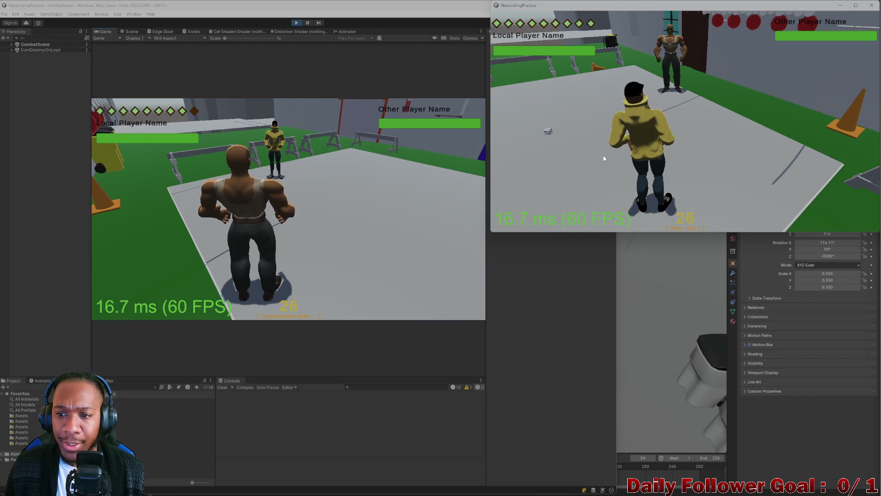
pyautogui.press('w')
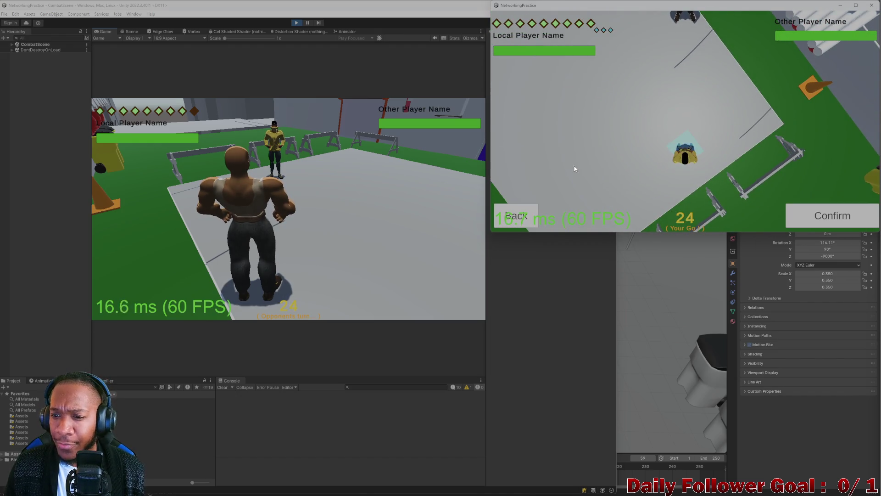
pyautogui.press('w')
pyautogui.click(828, 215)
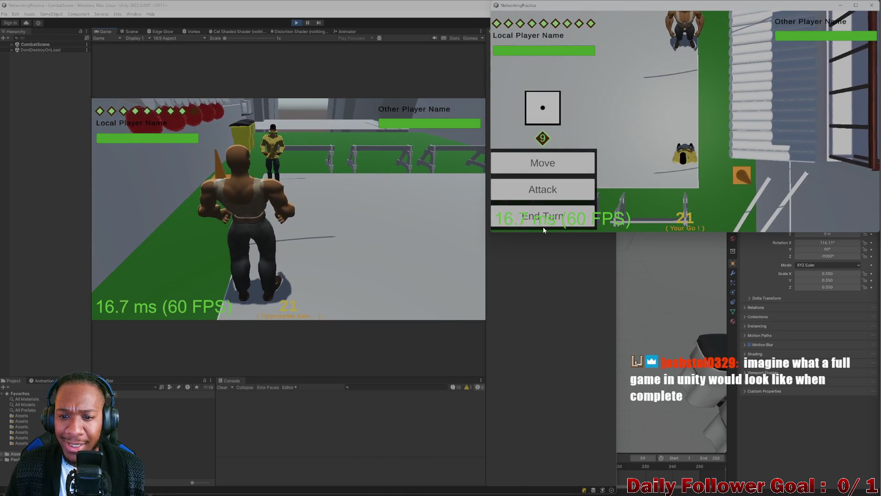
pyautogui.click(551, 218)
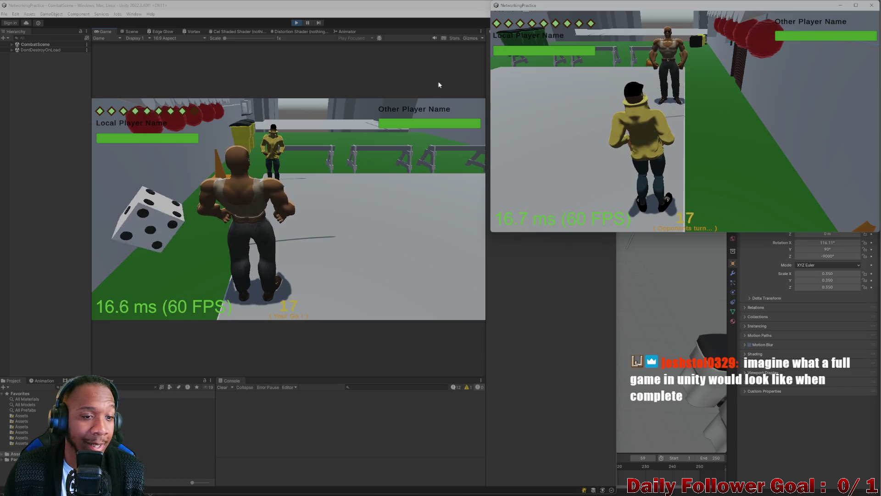
# Roll and move The Brawn in the editor client, then end its turn
pyautogui.click(168, 234)
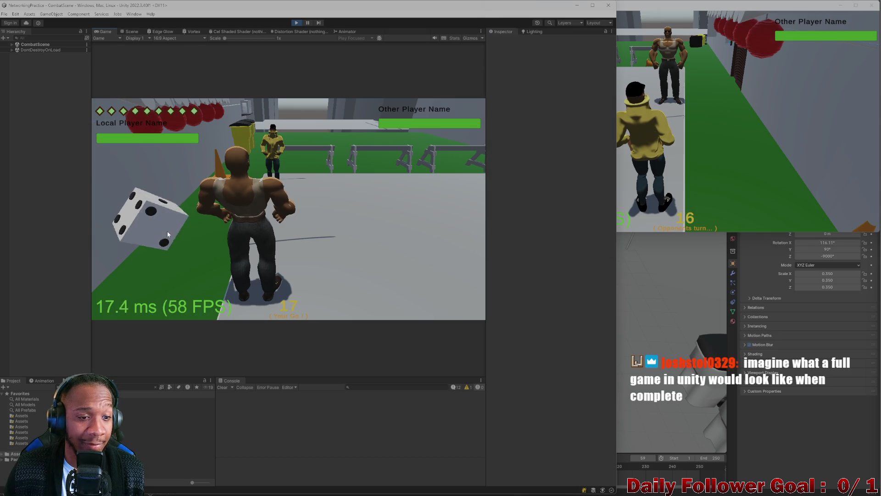
pyautogui.click(757, 194)
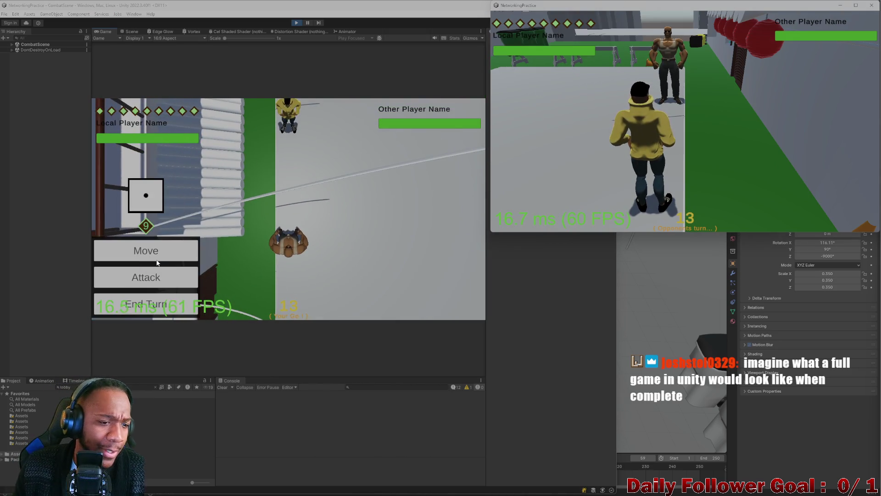
pyautogui.click(145, 250)
pyautogui.click(288, 249)
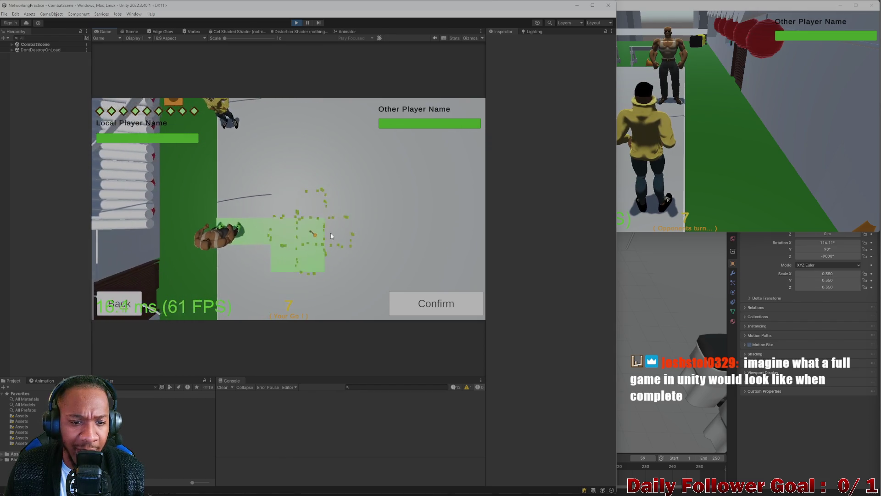
pyautogui.click(432, 301)
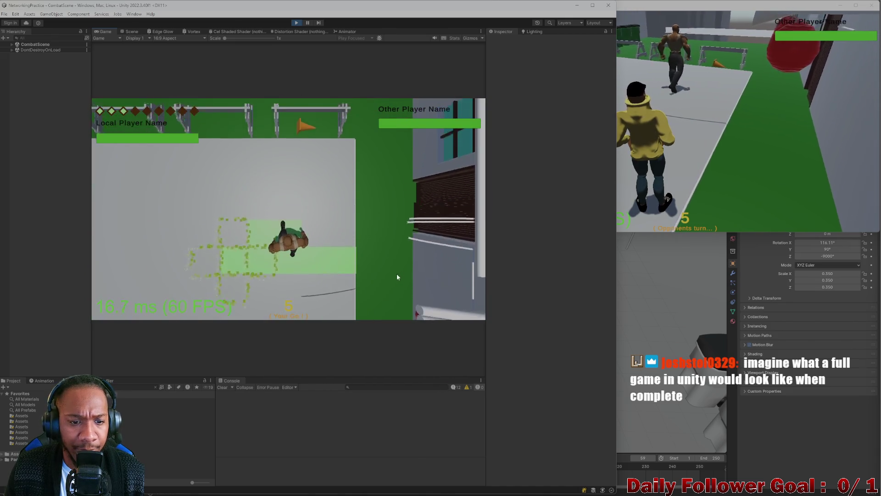
pyautogui.click(760, 166)
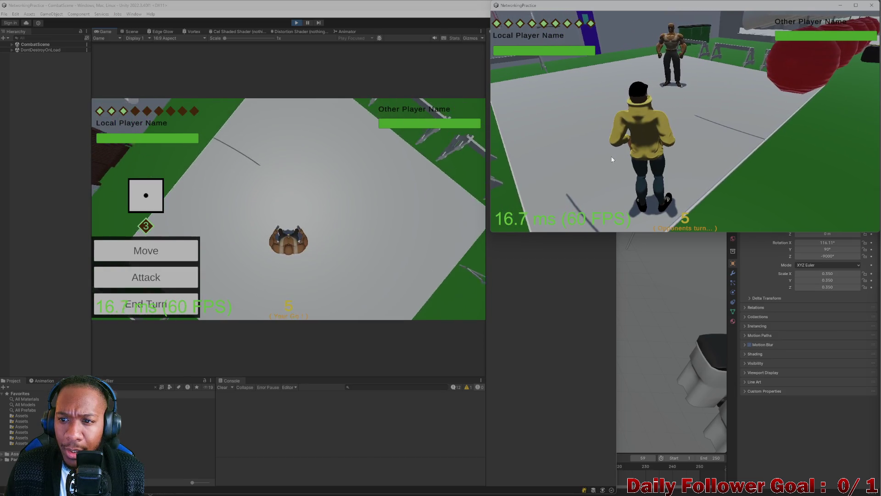
pyautogui.click(115, 303)
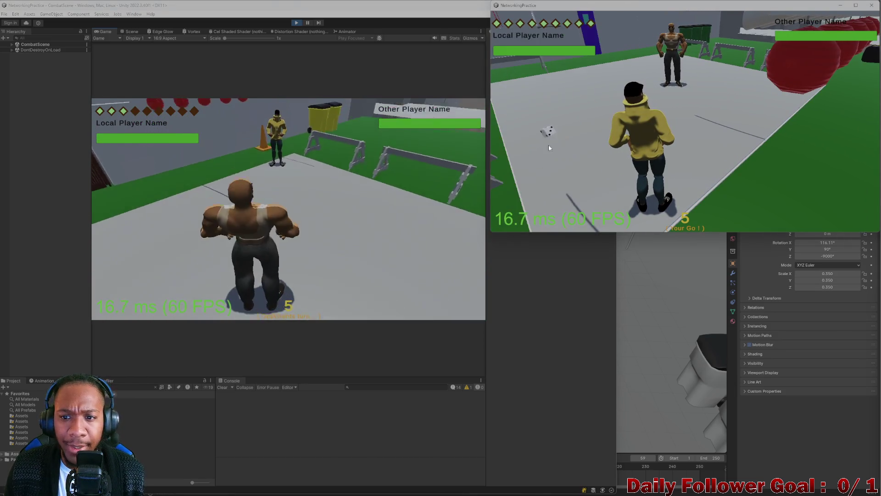
# Roll in the build client, move The Speedster twice, and end its turn
pyautogui.click(547, 140)
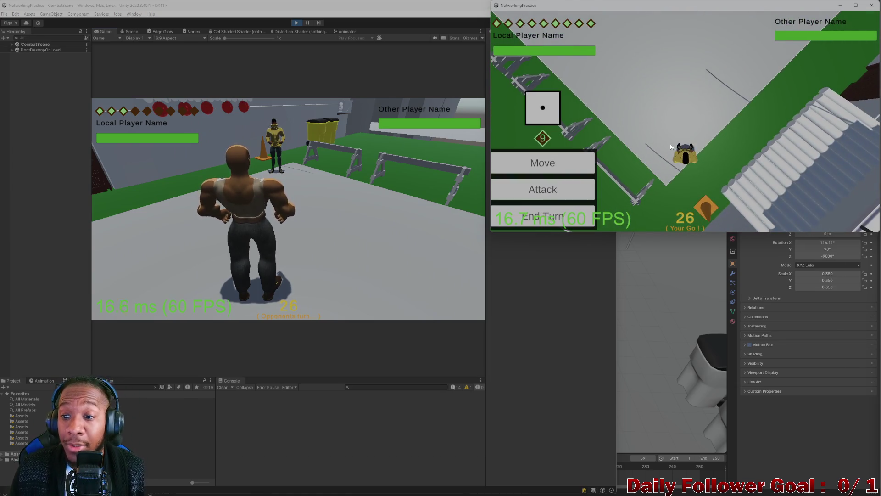
pyautogui.click(566, 170)
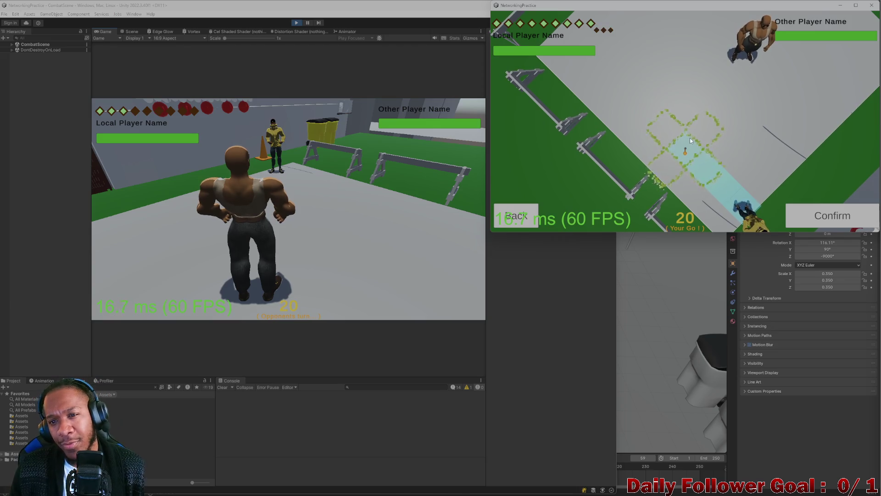
pyautogui.click(815, 216)
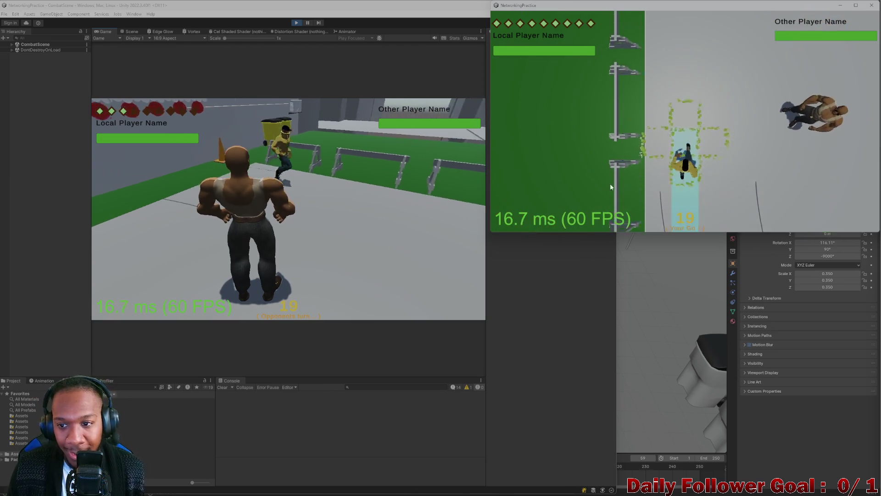
pyautogui.click(568, 174)
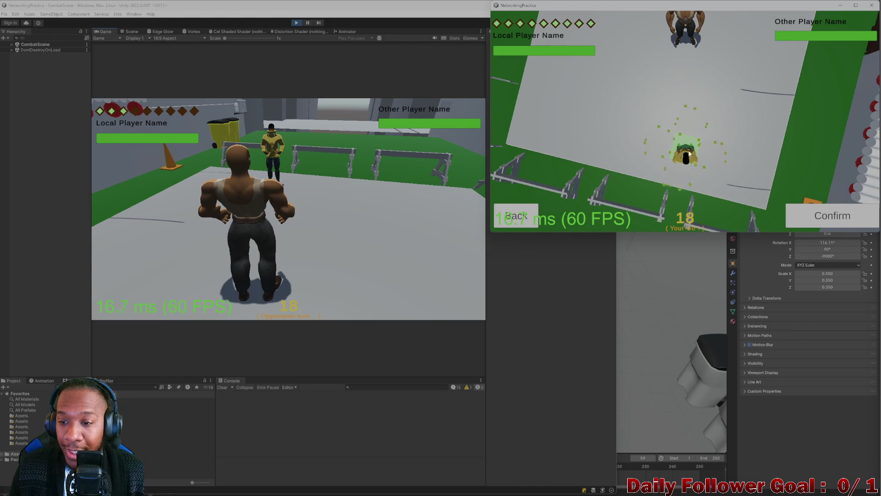
pyautogui.click(819, 210)
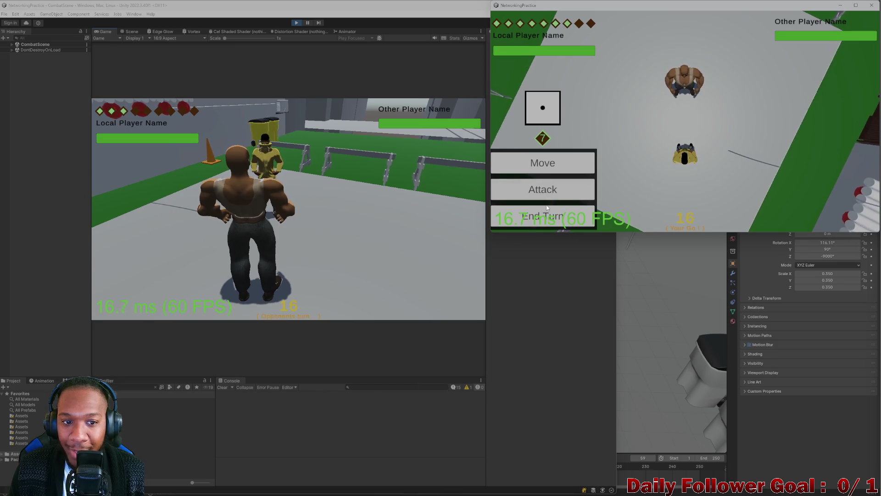
pyautogui.click(547, 208)
# Move The Brawn to a highlighted tile in the editor client
pyautogui.click(160, 236)
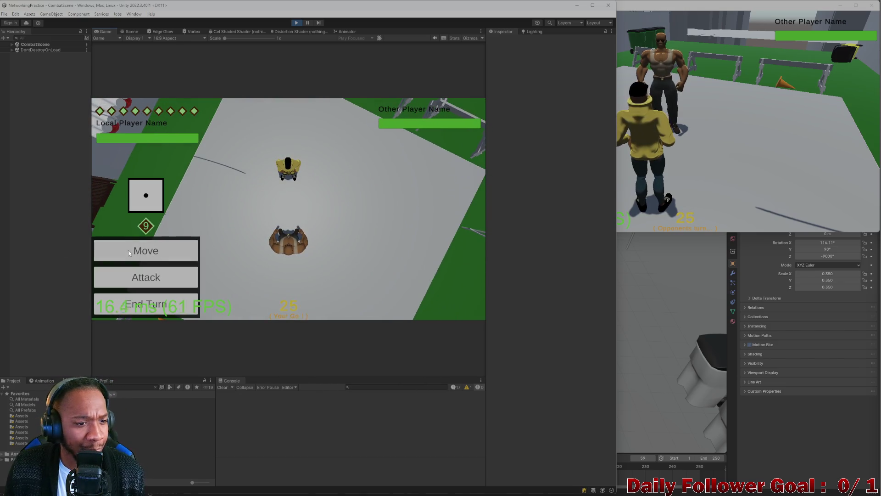
pyautogui.click(175, 244)
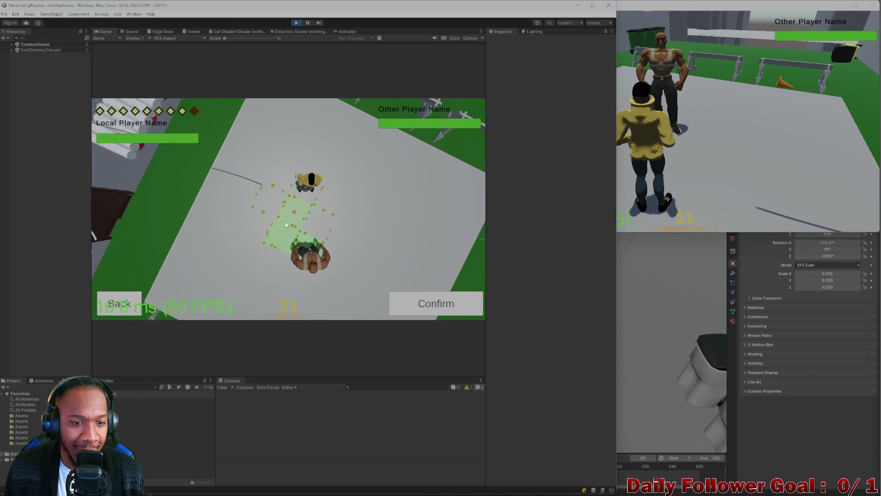
pyautogui.click(433, 311)
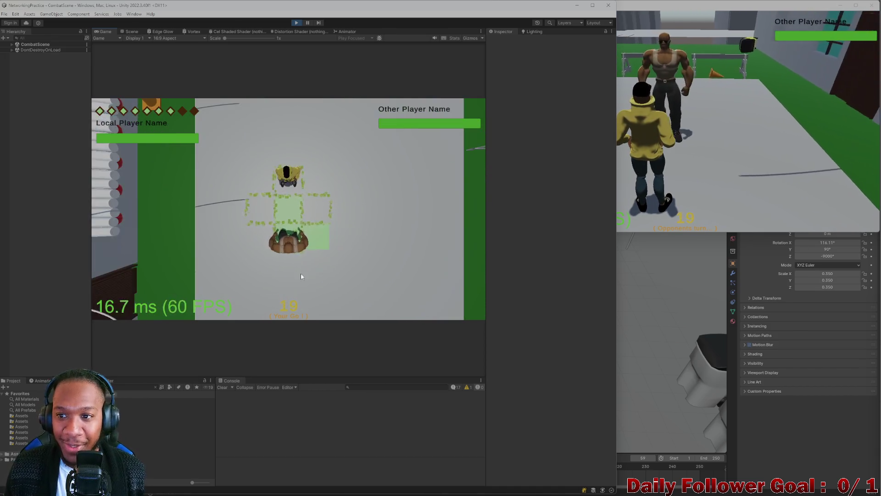
# Land a Haymaker attack on the opponent and end The Brawn's turn
pyautogui.click(133, 276)
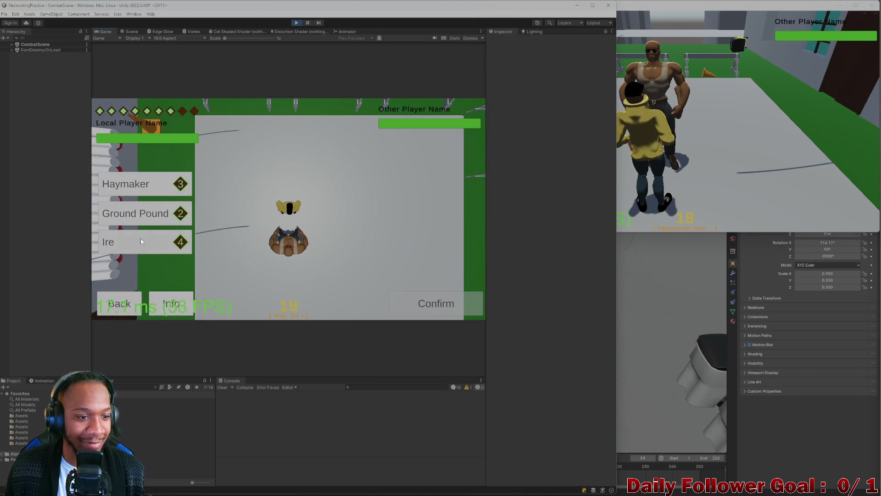
pyautogui.click(133, 184)
pyautogui.click(437, 303)
pyautogui.click(697, 176)
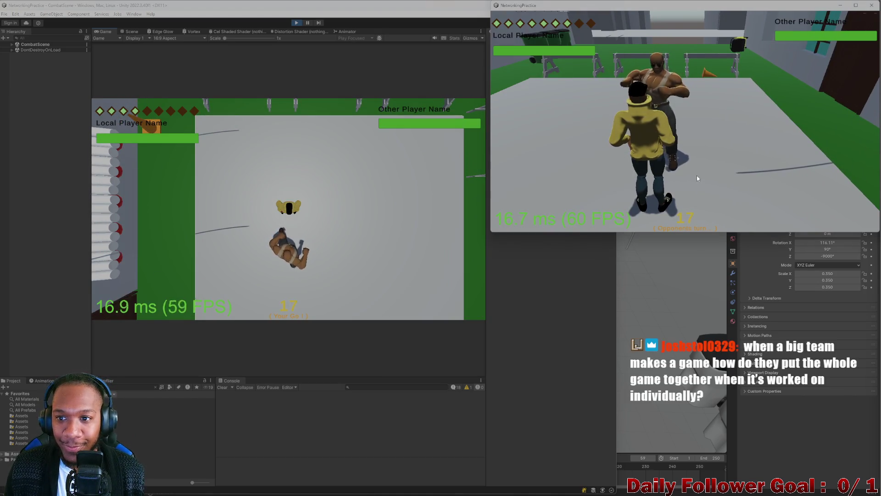
pyautogui.click(146, 277)
pyautogui.click(133, 183)
pyautogui.click(436, 303)
pyautogui.click(763, 204)
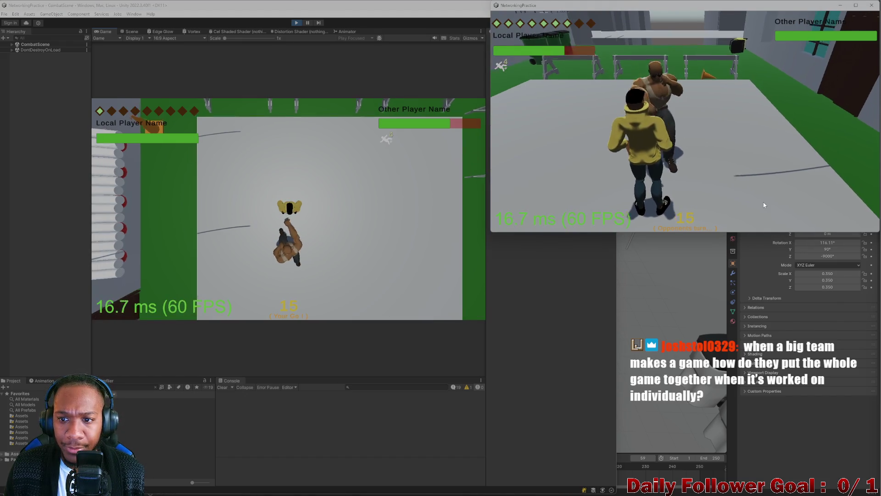
pyautogui.click(156, 306)
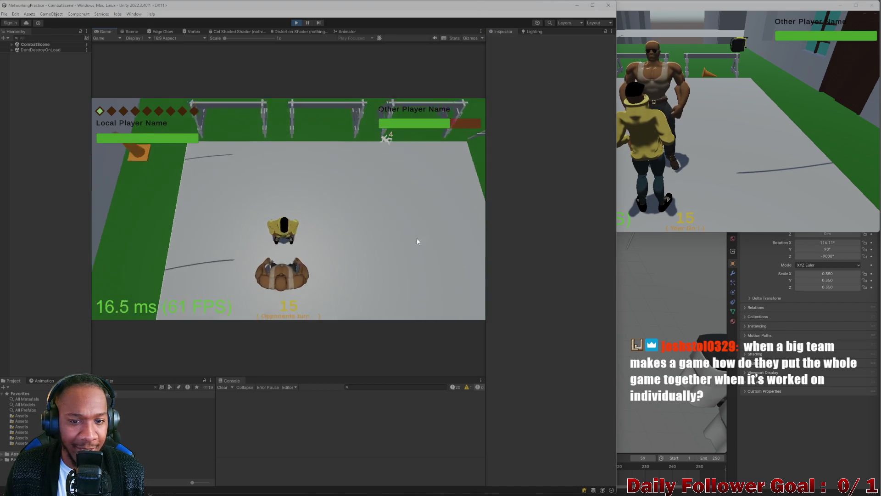
# Move The Speedster along highlighted tiles in the build client and end its turn
pyautogui.click(686, 139)
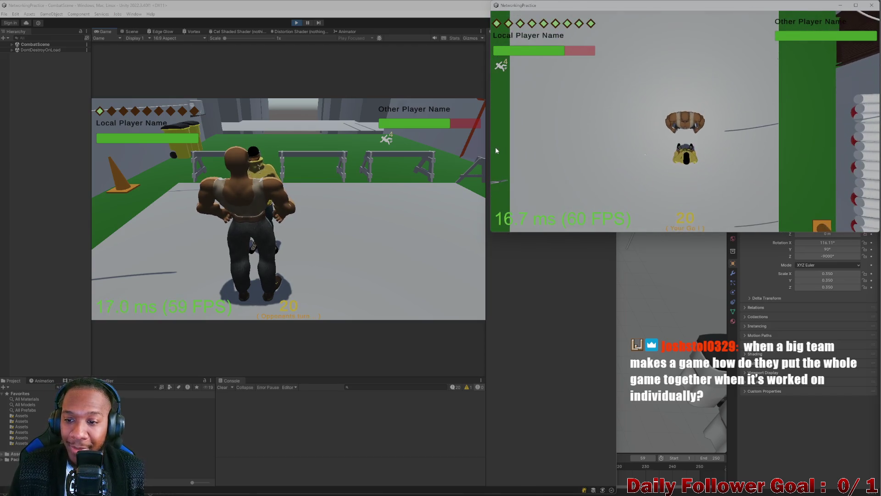
pyautogui.click(541, 161)
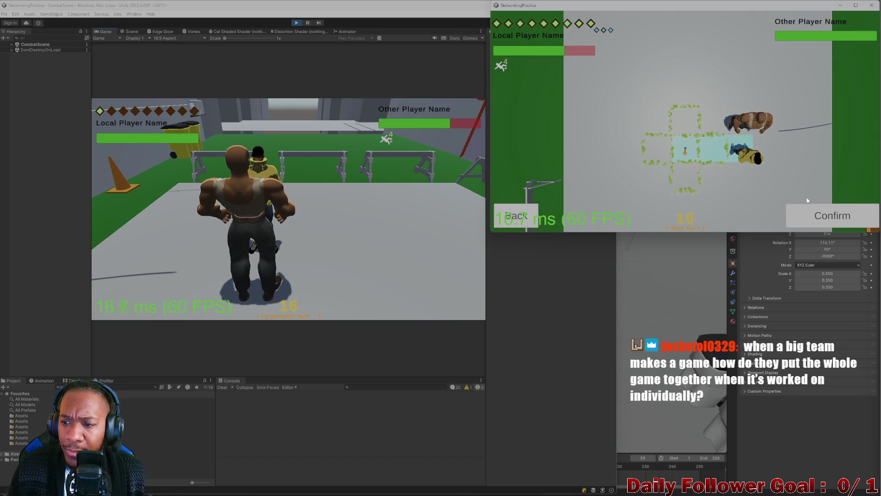
pyautogui.click(813, 217)
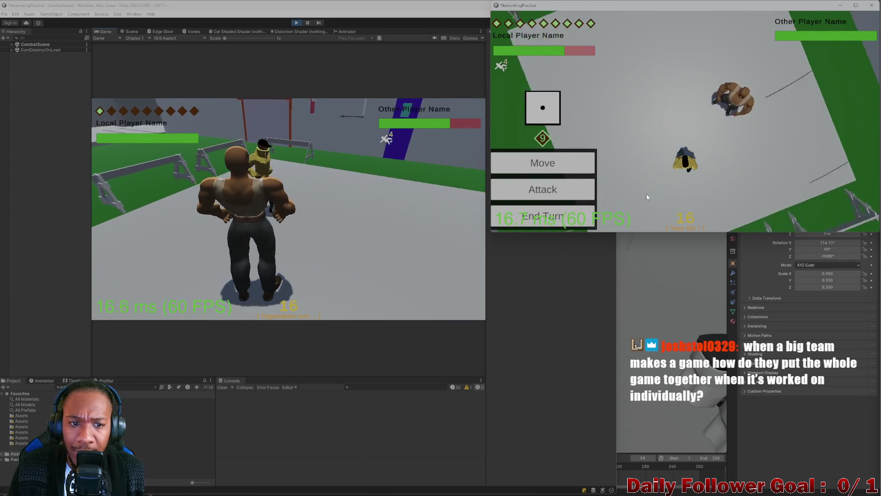
pyautogui.click(543, 215)
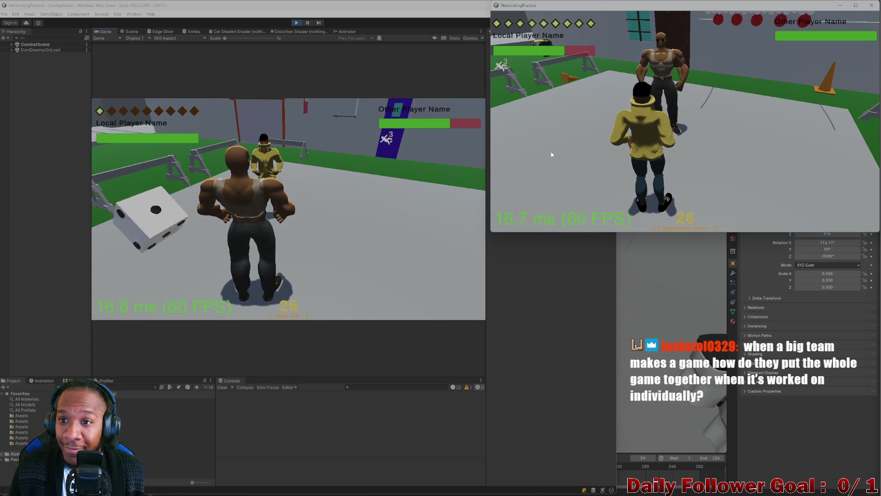
pyautogui.click(176, 204)
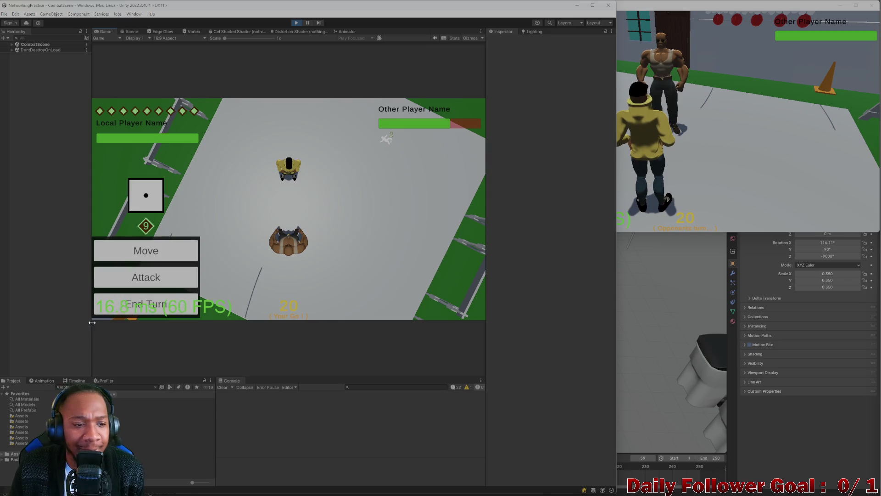
# Open and back out of the attack list, then end turns in the build and editor clients
pyautogui.click(166, 271)
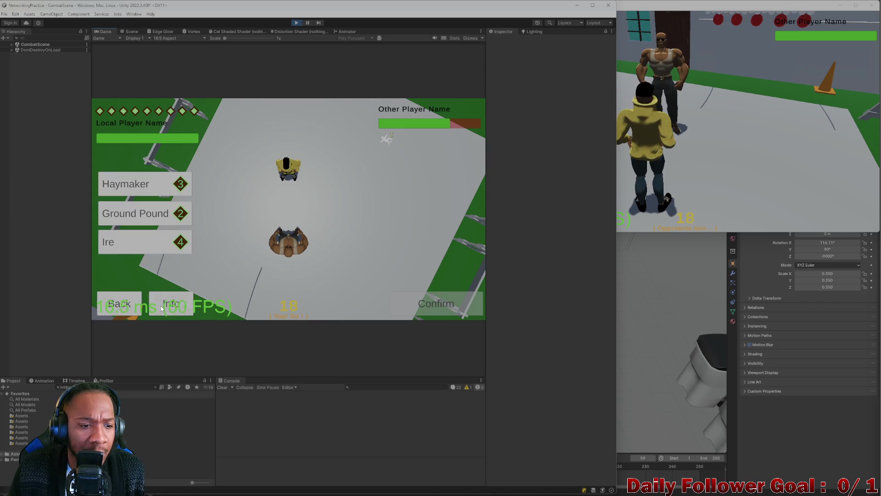
pyautogui.click(136, 303)
pyautogui.click(136, 304)
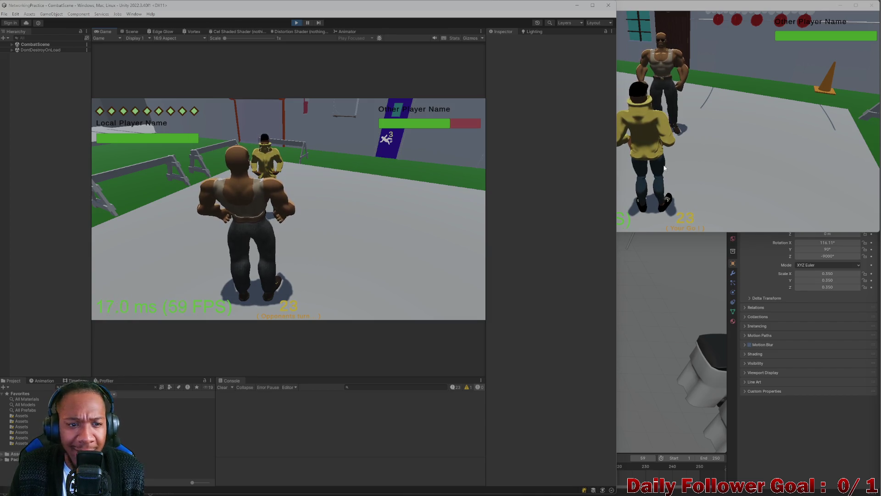
pyautogui.hotkey('alt', 'Tab')
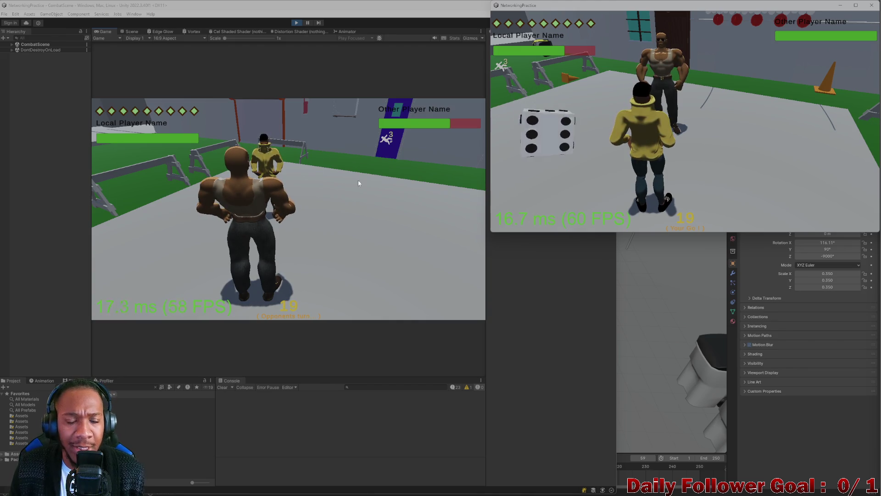
pyautogui.click(532, 219)
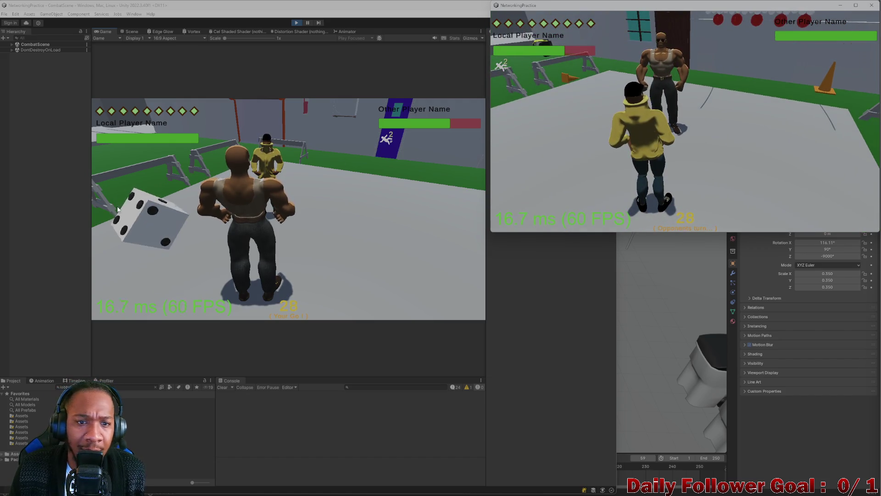
pyautogui.click(145, 223)
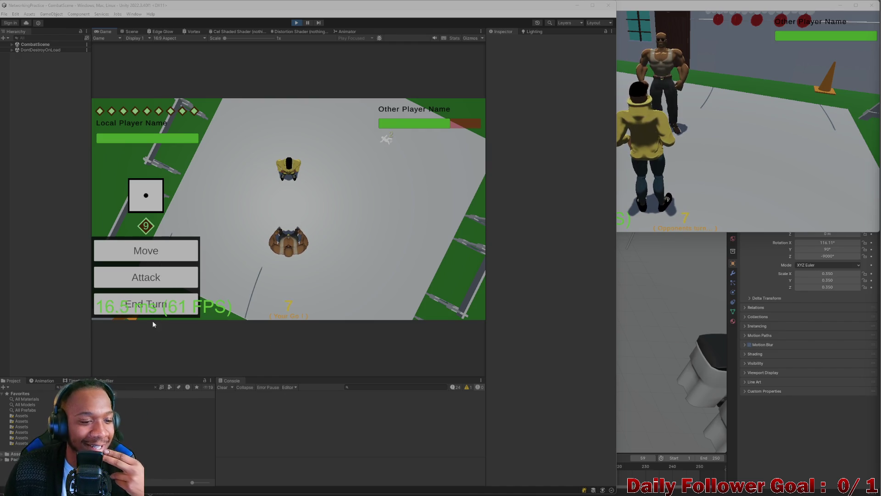
pyautogui.click(145, 303)
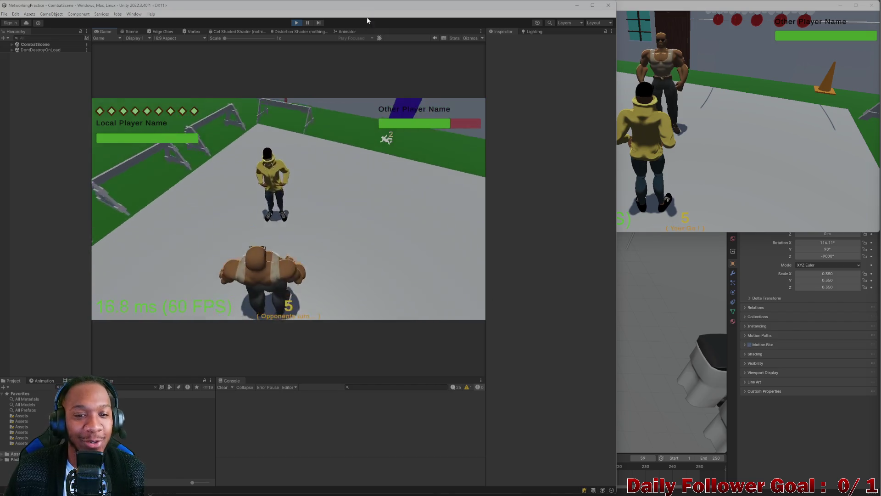
# Exit play mode, close the standalone build with Alt+F4, and maximize the Unity editor
pyautogui.click(296, 23)
pyautogui.click(680, 34)
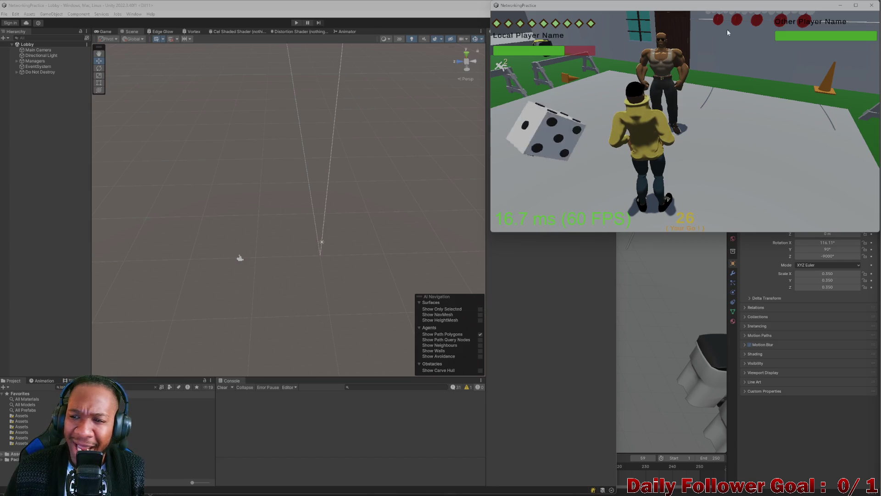
pyautogui.hotkey('alt', 'F4')
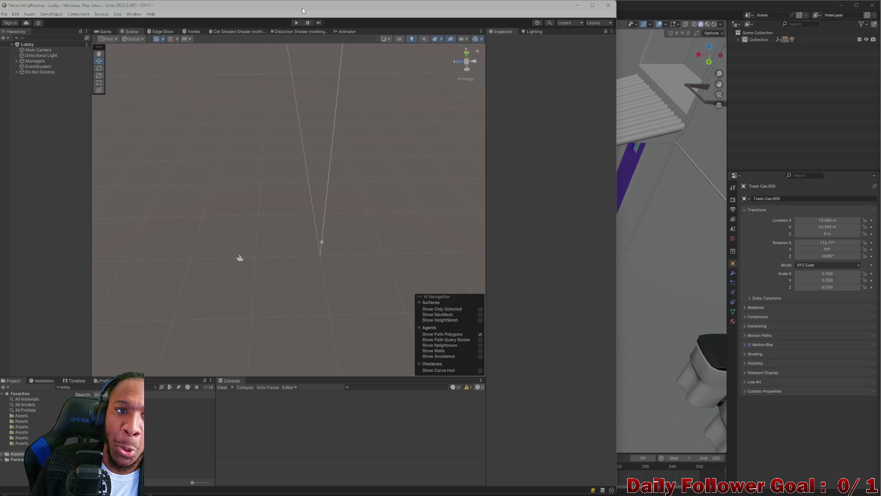
pyautogui.moveTo(317, 11)
pyautogui.mouseDown()
pyautogui.moveTo(432, 76)
pyautogui.moveTo(532, 5)
pyautogui.moveTo(574, 5)
pyautogui.mouseUp()
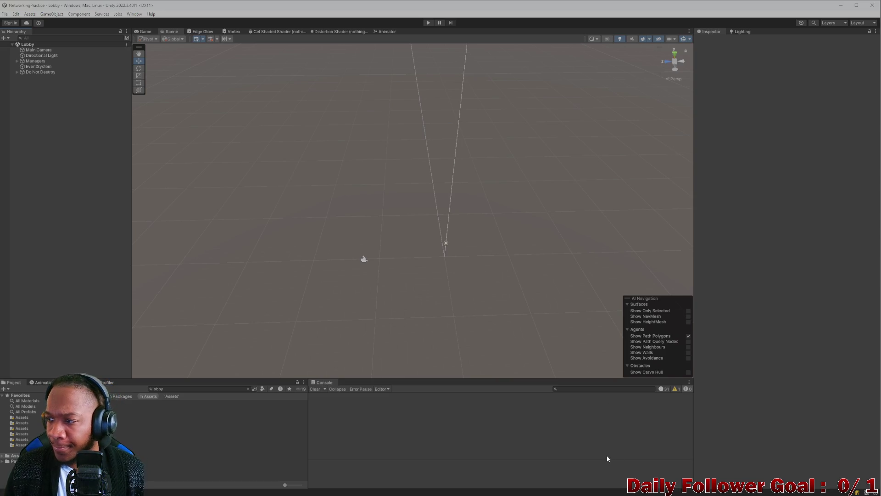
pyautogui.moveTo(608, 495)
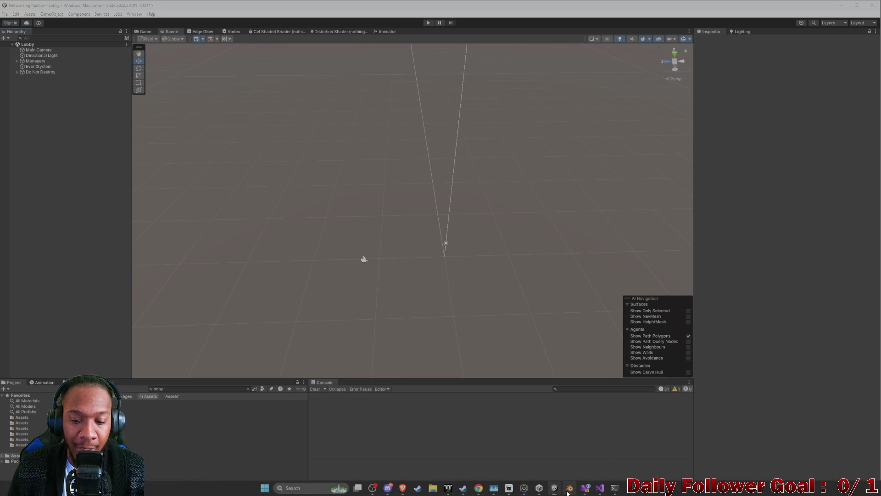
pyautogui.click(569, 489)
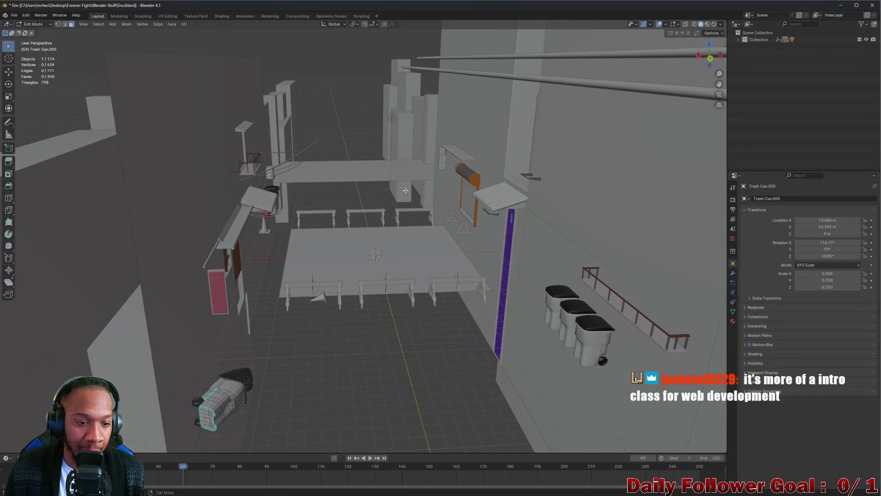
# Inspect Trash Can.005 from several angles, then switch it back to Object Mode
pyautogui.moveTo(322, 350)
pyautogui.mouseDown()
pyautogui.moveTo(202, 370)
pyautogui.moveTo(208, 381)
pyautogui.mouseUp()
pyautogui.scroll(6, 208, 381)
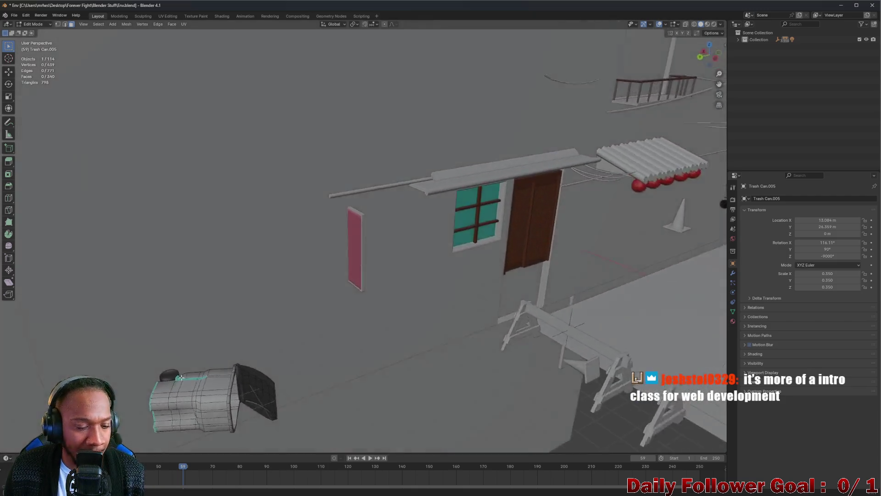
pyautogui.scroll(3, 240, 406)
pyautogui.moveTo(240, 406)
pyautogui.mouseDown()
pyautogui.moveTo(173, 387)
pyautogui.moveTo(273, 391)
pyautogui.mouseUp()
pyautogui.scroll(-3, 258, 349)
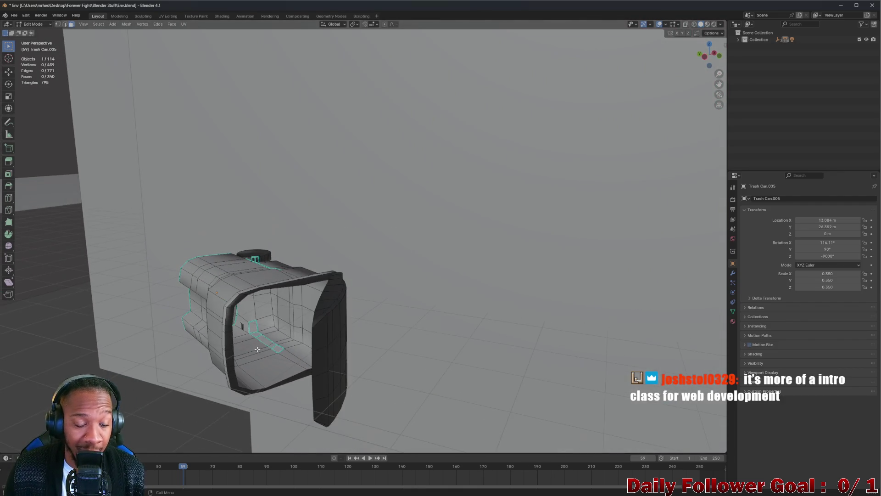
pyautogui.moveTo(258, 349); pyautogui.dragTo(266, 313)
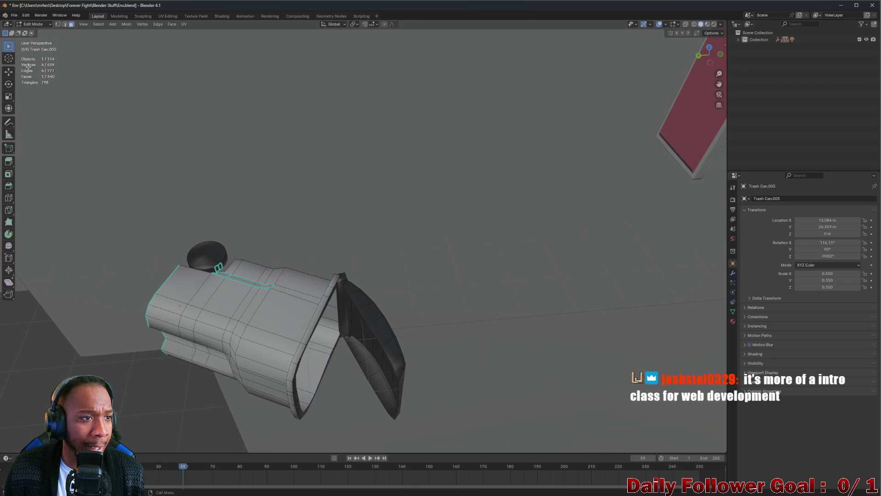
pyautogui.click(32, 24)
pyautogui.click(33, 32)
pyautogui.scroll(-3, 275, 321)
pyautogui.moveTo(275, 321)
pyautogui.mouseDown()
pyautogui.moveTo(362, 230)
pyautogui.moveTo(380, 188)
pyautogui.moveTo(346, 292)
pyautogui.moveTo(434, 177)
pyautogui.moveTo(371, 250)
pyautogui.mouseUp()
pyautogui.scroll(3, 370, 243)
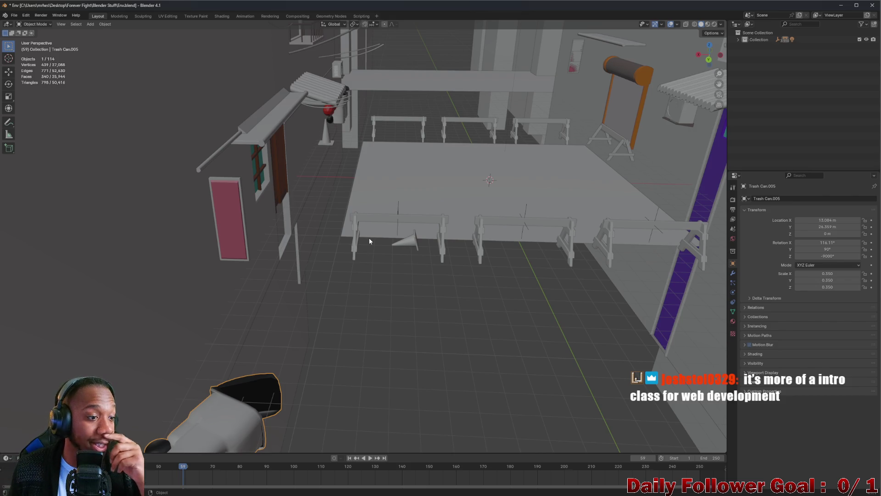
pyautogui.moveTo(369, 238)
pyautogui.mouseDown()
pyautogui.moveTo(390, 157)
pyautogui.moveTo(420, 109)
pyautogui.moveTo(357, 211)
pyautogui.mouseUp()
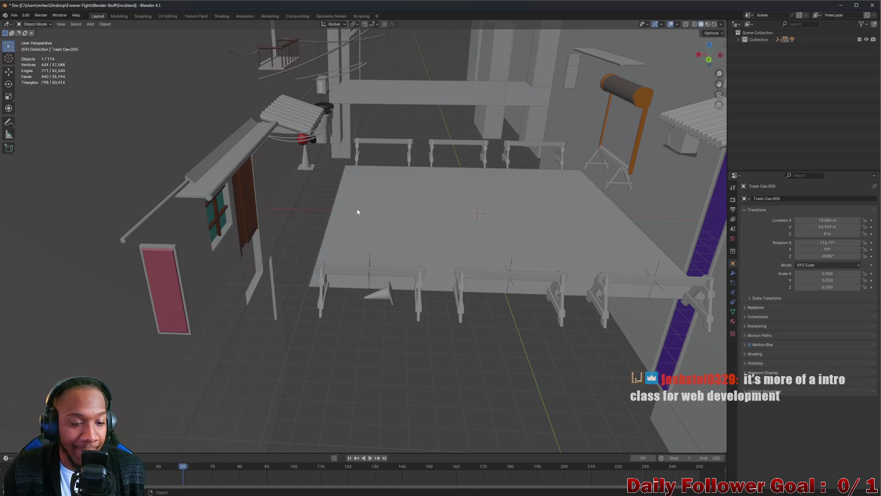
pyautogui.moveTo(345, 196); pyautogui.dragTo(391, 215)
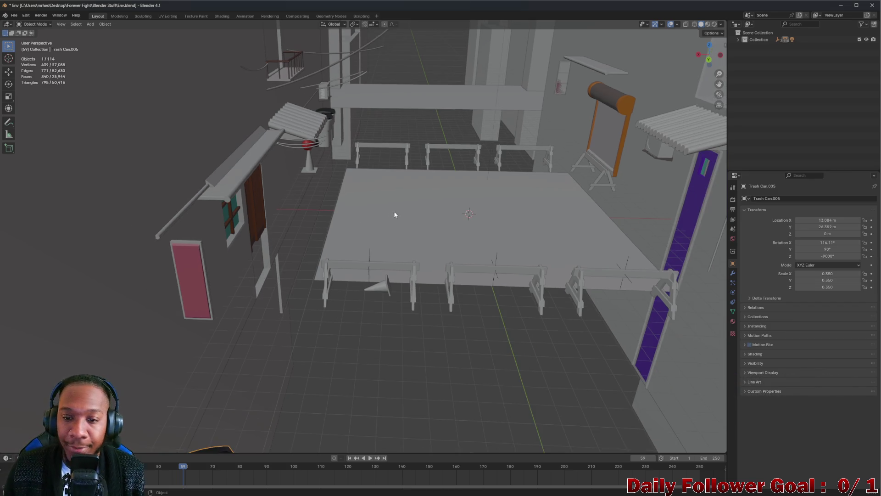
pyautogui.scroll(3, 489, 231)
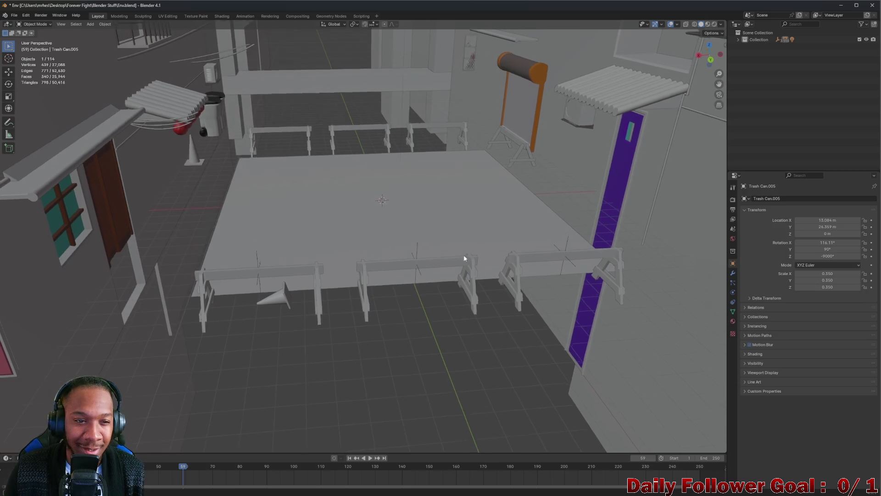
pyautogui.scroll(3, 480, 268)
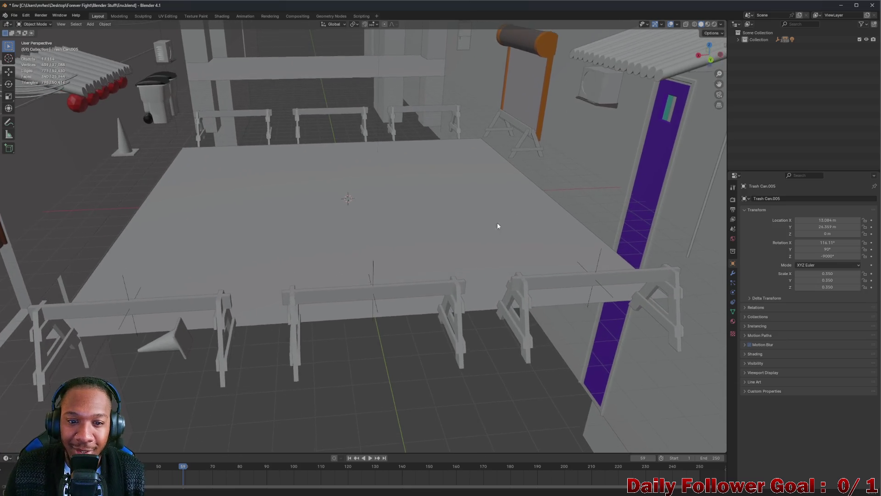
pyautogui.click(539, 92)
pyautogui.moveTo(539, 92)
pyautogui.mouseDown()
pyautogui.moveTo(506, 129)
pyautogui.moveTo(529, 122)
pyautogui.moveTo(541, 67)
pyautogui.moveTo(517, 192)
pyautogui.moveTo(516, 159)
pyautogui.moveTo(484, 206)
pyautogui.mouseUp()
pyautogui.rightClick(394, 158)
pyautogui.moveTo(440, 150)
pyautogui.mouseDown()
pyautogui.moveTo(384, 173)
pyautogui.moveTo(427, 164)
pyautogui.moveTo(385, 187)
pyautogui.mouseUp()
pyautogui.moveTo(297, 136)
pyautogui.mouseDown()
pyautogui.moveTo(263, 152)
pyautogui.moveTo(260, 128)
pyautogui.mouseUp()
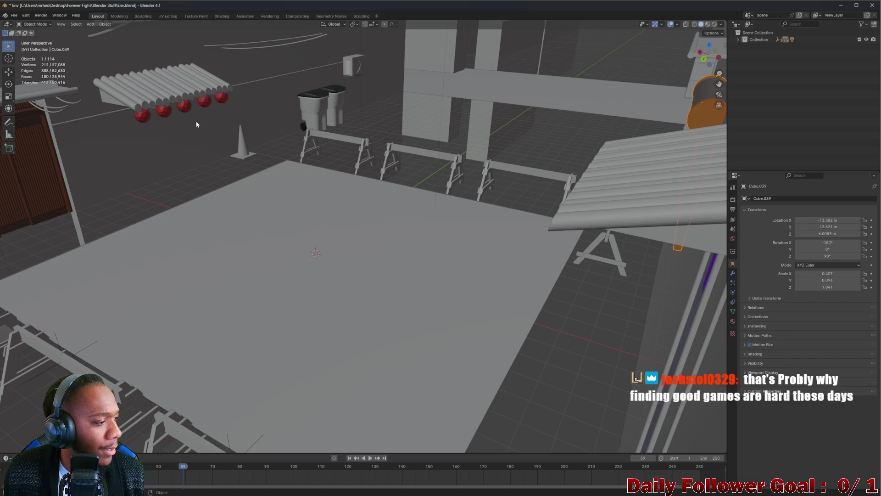
pyautogui.moveTo(198, 126)
pyautogui.mouseDown()
pyautogui.moveTo(214, 201)
pyautogui.moveTo(216, 191)
pyautogui.moveTo(239, 202)
pyautogui.moveTo(236, 209)
pyautogui.moveTo(318, 216)
pyautogui.moveTo(307, 234)
pyautogui.mouseUp()
pyautogui.rightClick(308, 234)
pyautogui.moveTo(407, 252)
pyautogui.mouseDown()
pyautogui.moveTo(372, 131)
pyautogui.moveTo(347, 222)
pyautogui.mouseUp()
pyautogui.moveTo(227, 330)
pyautogui.mouseDown()
pyautogui.moveTo(295, 300)
pyautogui.moveTo(342, 297)
pyautogui.mouseUp()
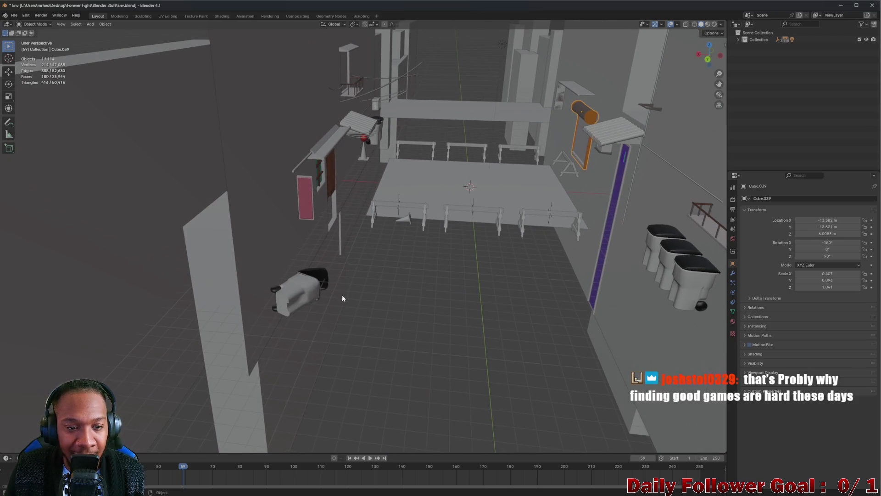
pyautogui.moveTo(380, 217)
pyautogui.mouseDown()
pyautogui.moveTo(373, 224)
pyautogui.moveTo(327, 202)
pyautogui.moveTo(366, 216)
pyautogui.moveTo(505, 215)
pyautogui.mouseUp()
pyautogui.moveTo(651, 212)
pyautogui.mouseDown()
pyautogui.moveTo(537, 196)
pyautogui.moveTo(409, 213)
pyautogui.moveTo(528, 180)
pyautogui.moveTo(420, 193)
pyautogui.moveTo(462, 139)
pyautogui.moveTo(323, 234)
pyautogui.moveTo(526, 204)
pyautogui.moveTo(455, 202)
pyautogui.moveTo(444, 288)
pyautogui.moveTo(417, 240)
pyautogui.moveTo(478, 173)
pyautogui.moveTo(472, 163)
pyautogui.moveTo(357, 172)
pyautogui.moveTo(384, 189)
pyautogui.moveTo(139, 111)
pyautogui.moveTo(179, 153)
pyautogui.moveTo(92, 118)
pyautogui.moveTo(62, 92)
pyautogui.moveTo(112, 95)
pyautogui.moveTo(332, 226)
pyautogui.moveTo(357, 216)
pyautogui.moveTo(345, 290)
pyautogui.mouseUp()
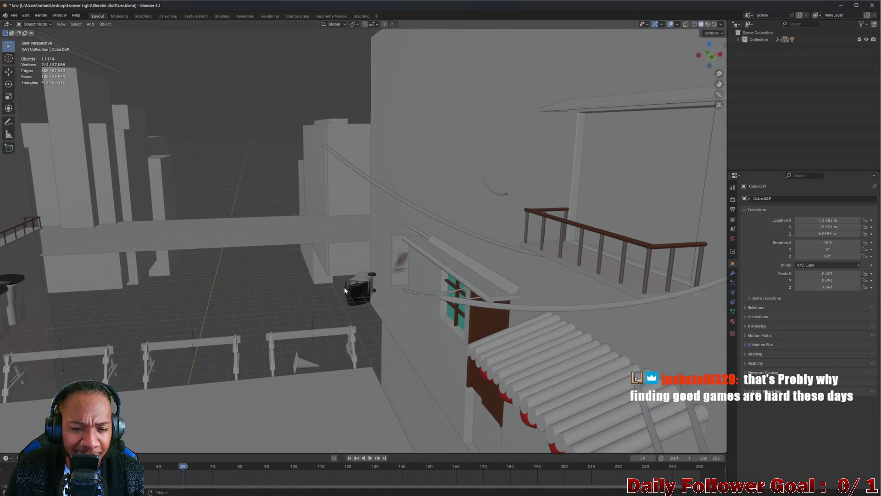
pyautogui.click(357, 275)
pyautogui.press('KP_Decimal')
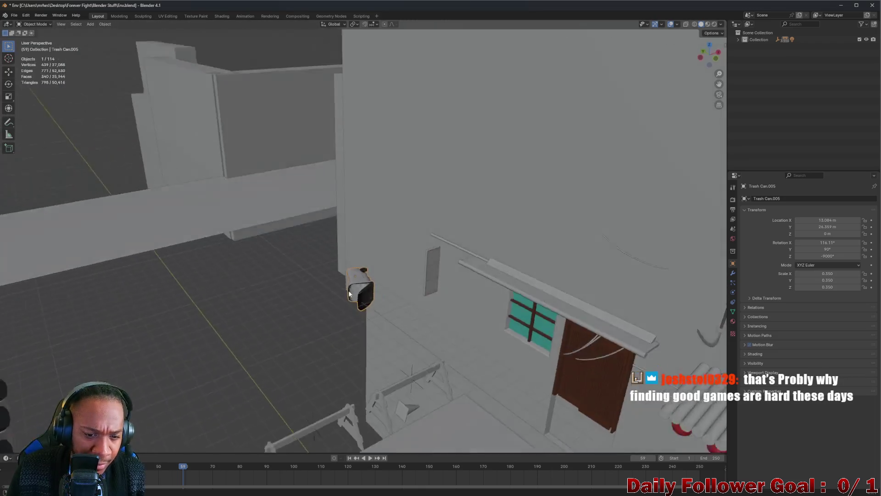
pyautogui.scroll(3, 368, 302)
pyautogui.scroll(2, 358, 296)
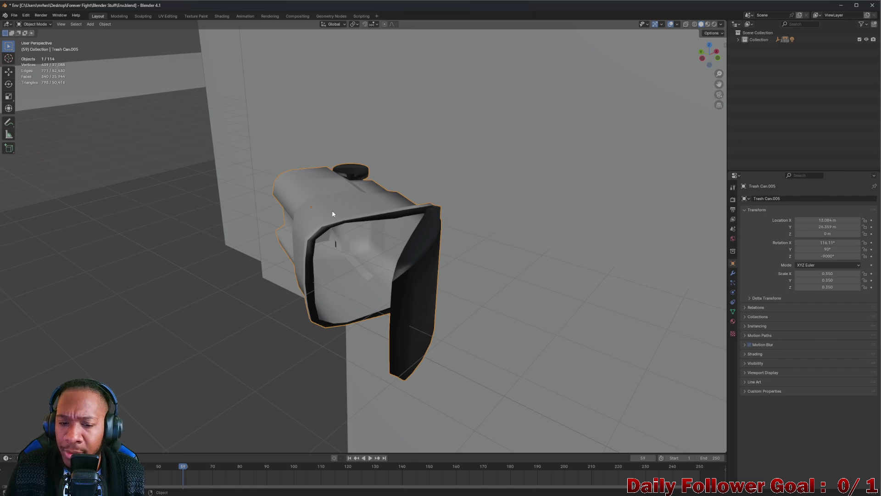
pyautogui.click(23, 23)
pyautogui.click(39, 41)
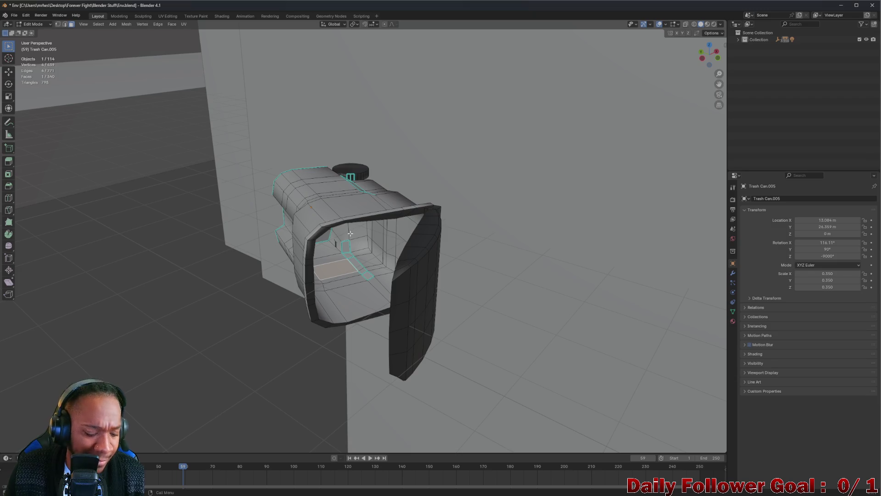
pyautogui.press('a')
pyautogui.rightClick(338, 217)
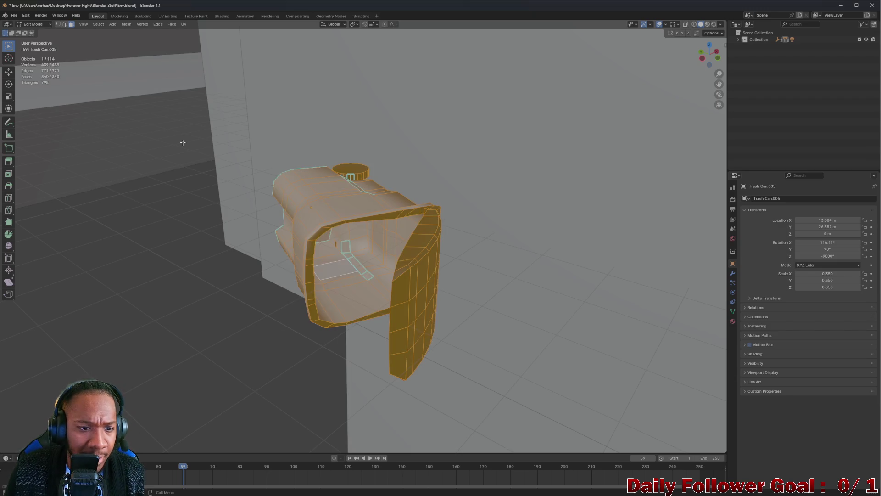
pyautogui.click(157, 25)
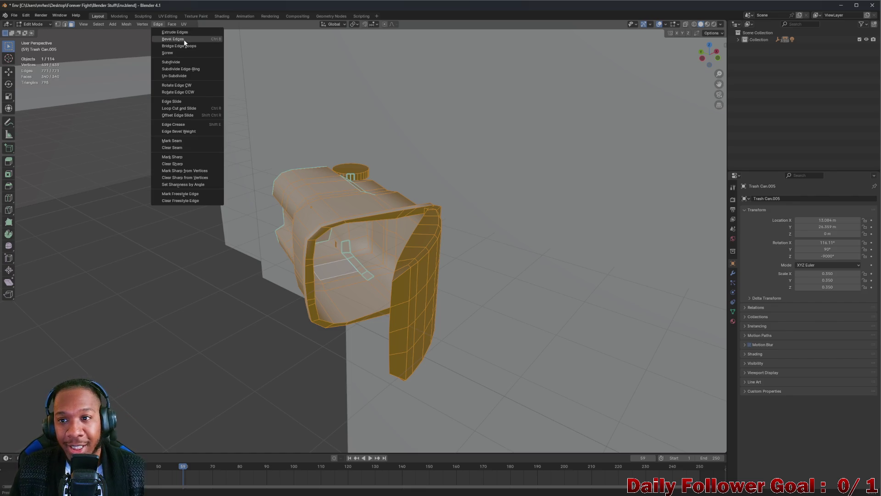
pyautogui.scroll(-5, 319, 226)
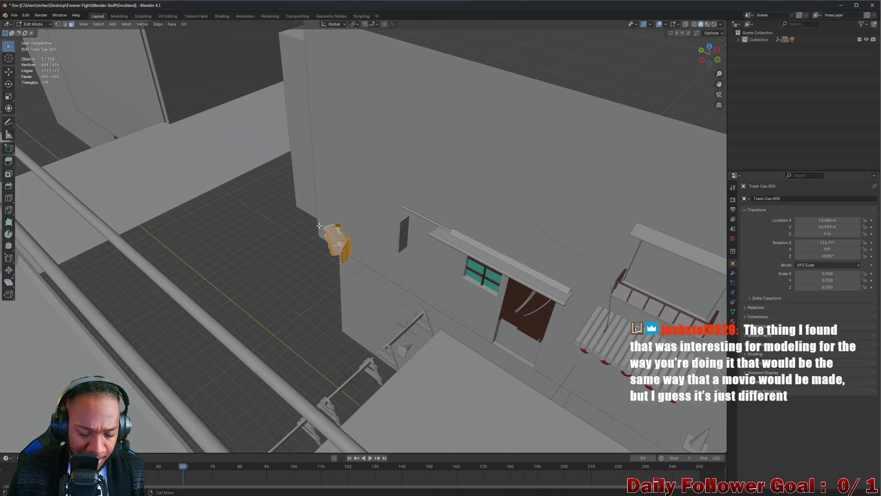
pyautogui.click(319, 226)
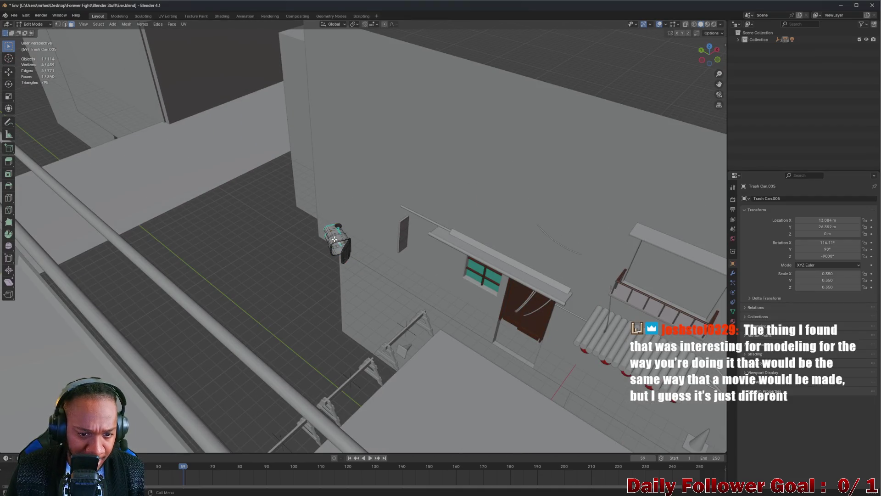
pyautogui.scroll(4, 316, 232)
pyautogui.scroll(-3, 315, 234)
pyautogui.scroll(3, 303, 241)
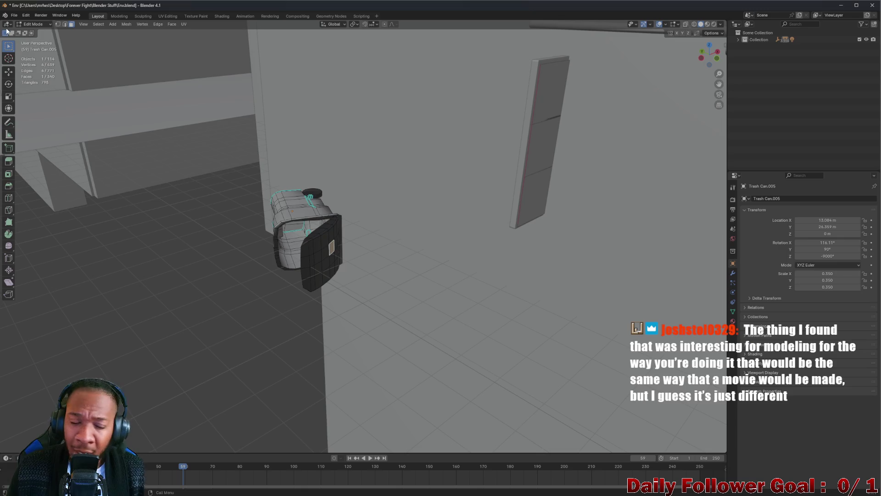
pyautogui.scroll(-2, 176, 132)
pyautogui.click(29, 23)
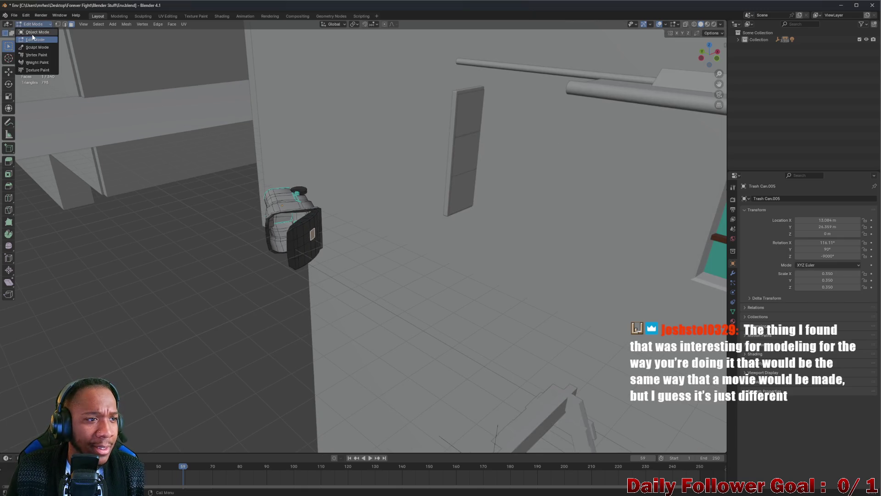
pyautogui.click(33, 31)
pyautogui.click(275, 215)
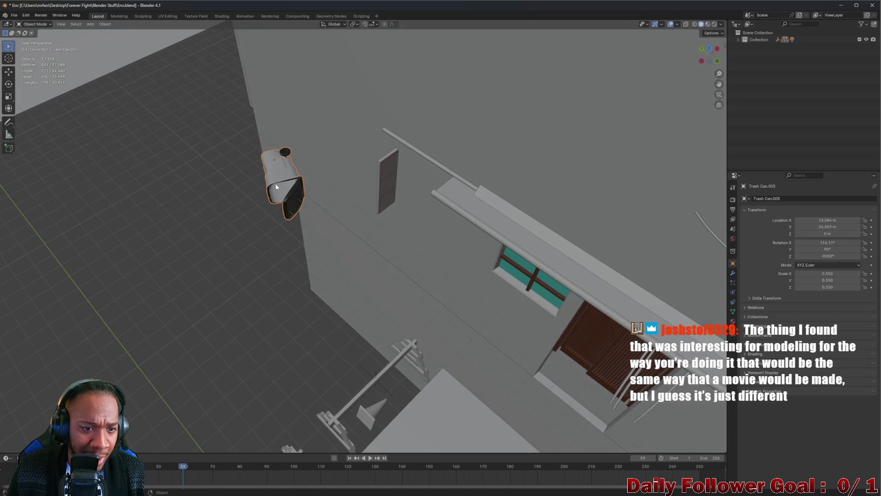
pyautogui.moveTo(274, 197)
pyautogui.mouseDown()
pyautogui.moveTo(323, 253)
pyautogui.moveTo(433, 296)
pyautogui.moveTo(372, 274)
pyautogui.moveTo(436, 312)
pyautogui.mouseUp()
pyautogui.scroll(-4, 436, 312)
# Duplicate the trash can beside the wall and give the copy Shade Smooth
pyautogui.click(499, 335)
pyautogui.hotkey('shift', 'd')
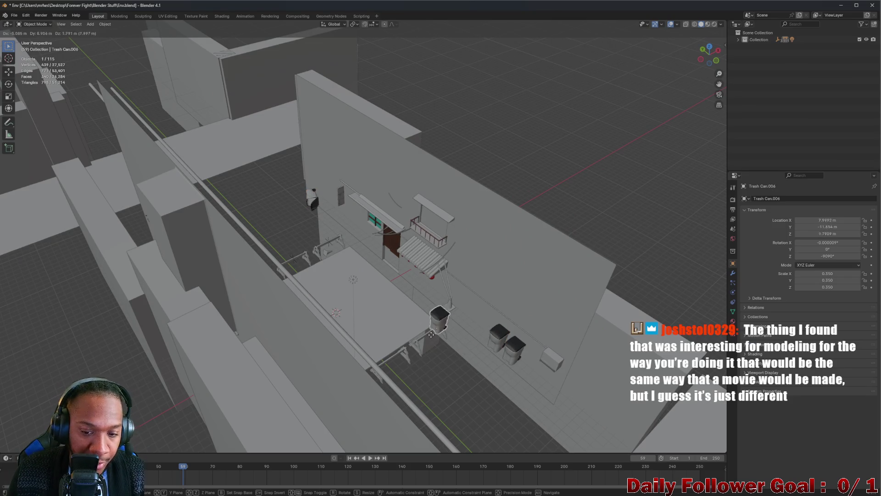
pyautogui.click(310, 212)
pyautogui.scroll(5, 309, 215)
pyautogui.scroll(-2, 295, 202)
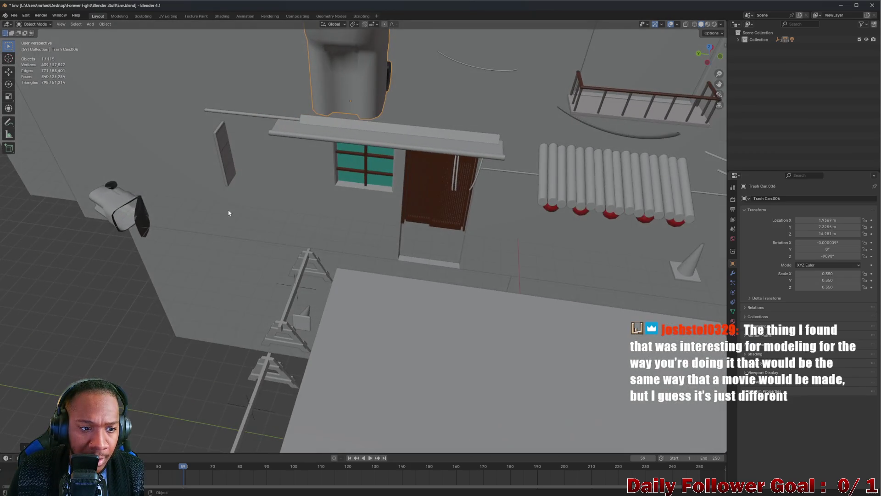
pyautogui.rightClick(129, 211)
pyautogui.click(129, 210)
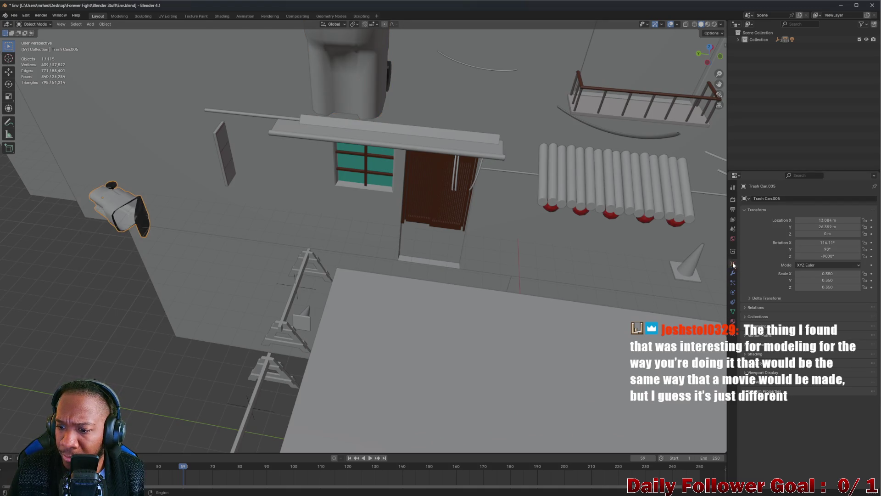
# Select both trash cans and snap the copy onto the original via Selection to Active
pyautogui.rightClick(103, 208)
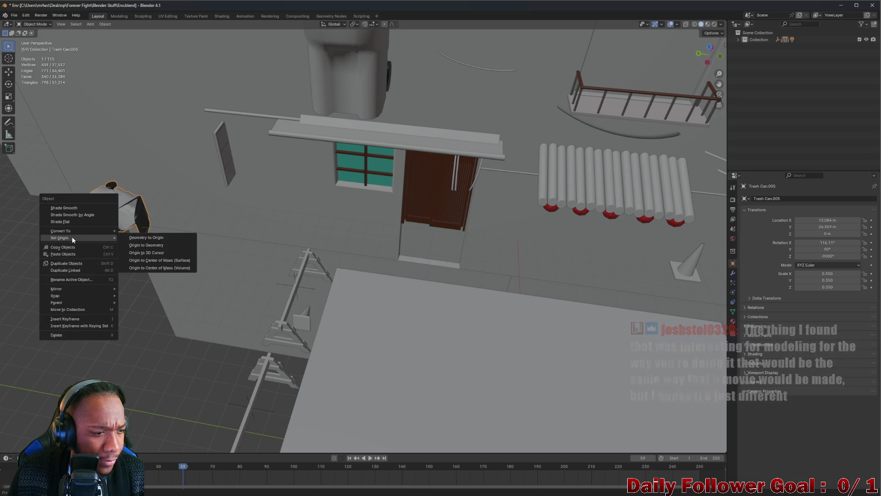
pyautogui.click(347, 73)
pyautogui.keyDown('shift'); pyautogui.click(113, 206); pyautogui.keyUp('shift')
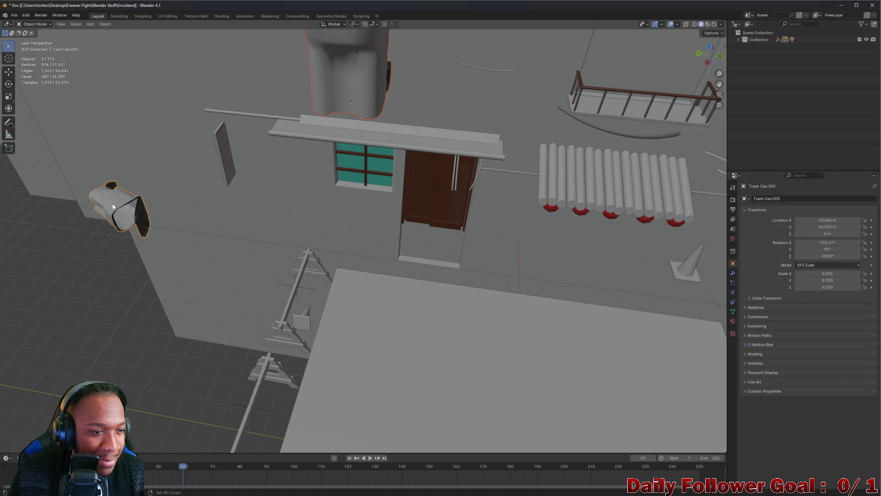
pyautogui.rightClick(125, 198)
pyautogui.moveTo(111, 233)
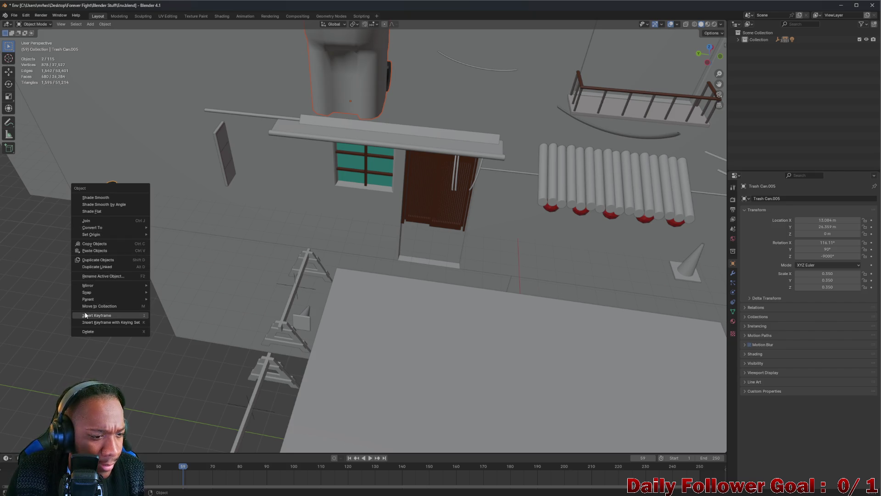
pyautogui.moveTo(95, 293)
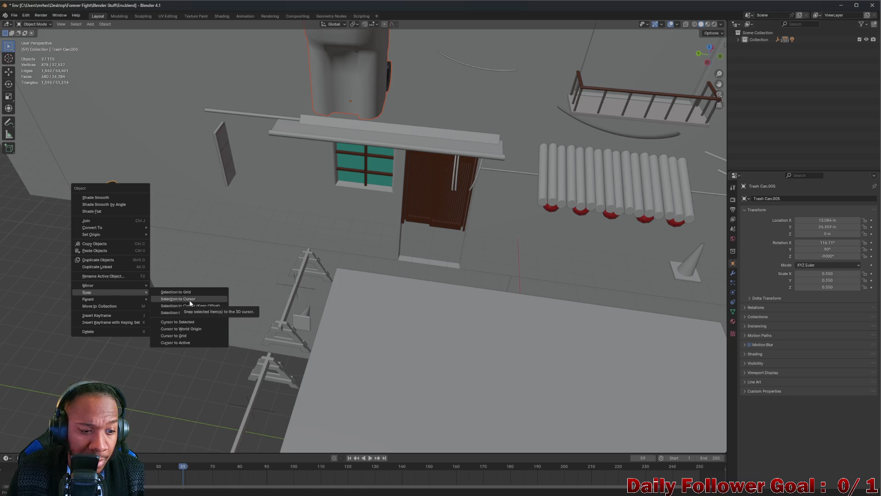
pyautogui.click(202, 313)
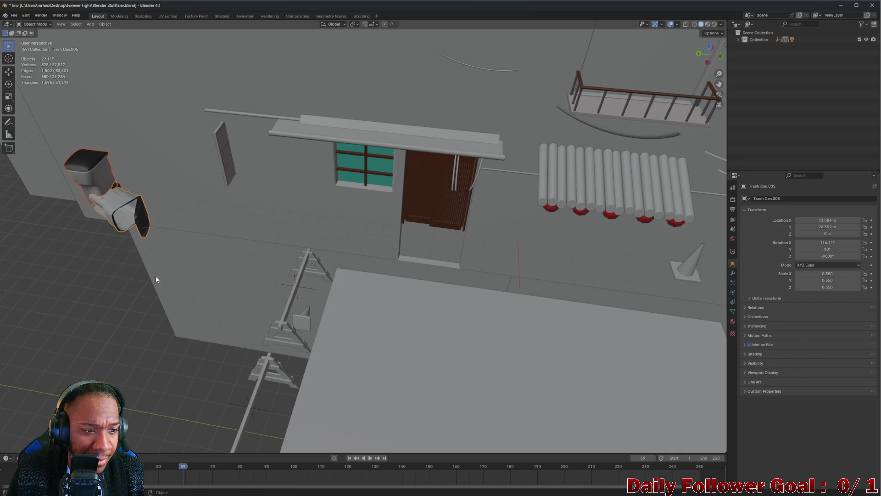
pyautogui.scroll(5, 163, 286)
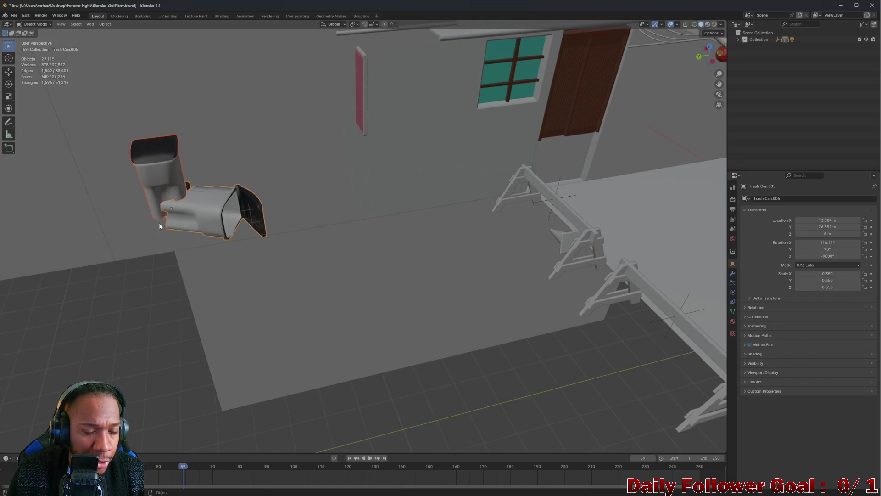
pyautogui.scroll(4, 177, 131)
pyautogui.moveTo(177, 131)
pyautogui.mouseDown()
pyautogui.moveTo(194, 153)
pyautogui.moveTo(166, 144)
pyautogui.mouseUp()
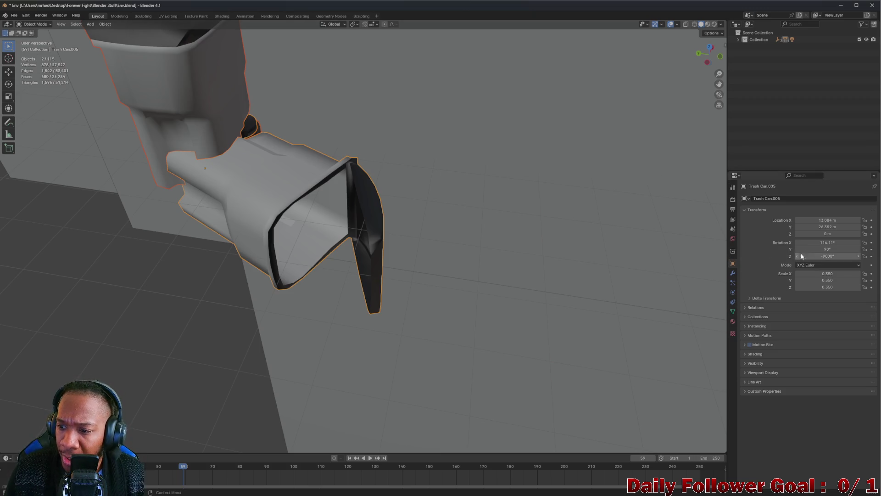
pyautogui.rightClick(270, 196)
pyautogui.click(307, 189)
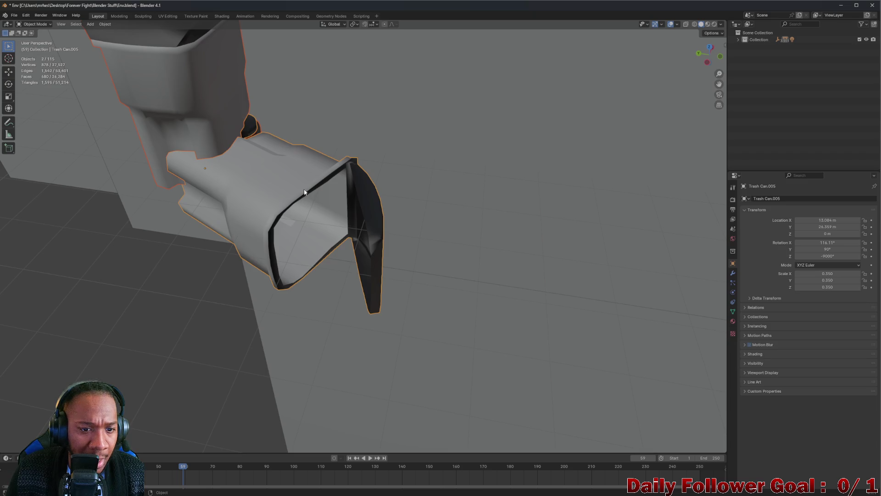
pyautogui.click(307, 193)
pyautogui.rightClick(282, 195)
pyautogui.moveTo(252, 193)
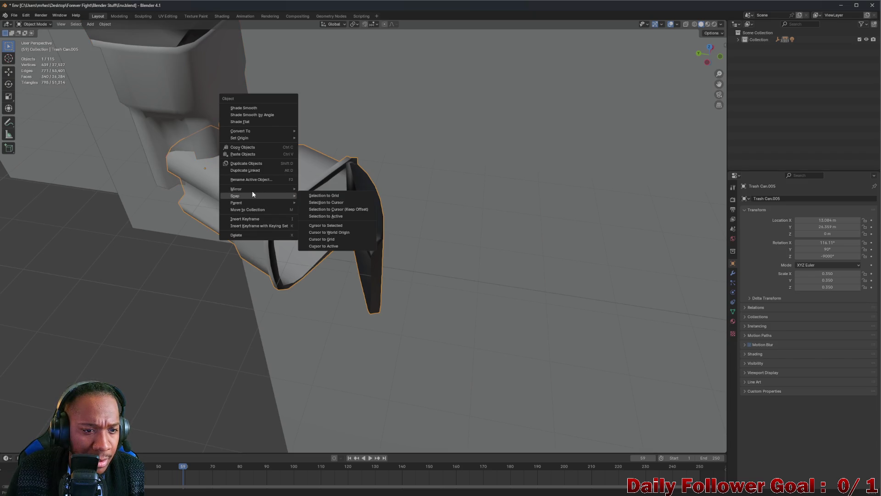
pyautogui.moveTo(251, 136)
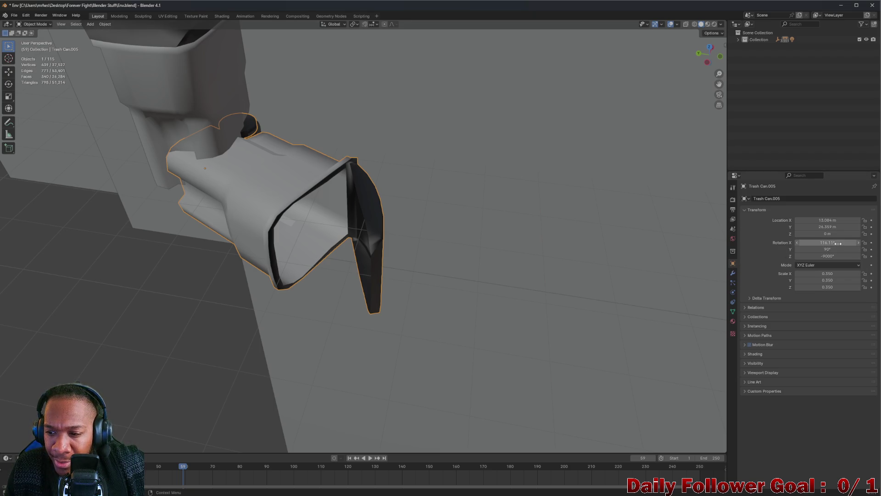
pyautogui.click(825, 250)
pyautogui.write('88')
pyautogui.press('Return')
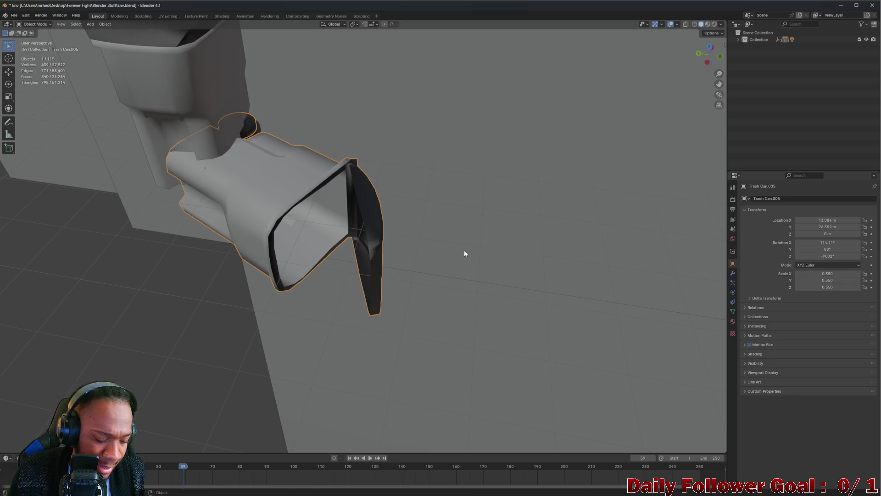
pyautogui.hotkey('ctrl', 'z')
pyautogui.click(234, 86)
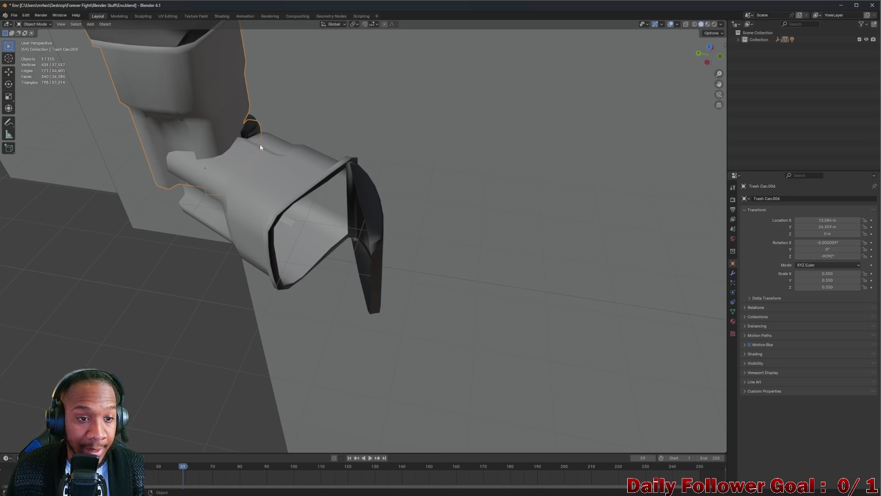
# Rotate the trash can 90° around Z, then 90° around X to tip it over
pyautogui.moveTo(262, 141); pyautogui.dragTo(283, 170)
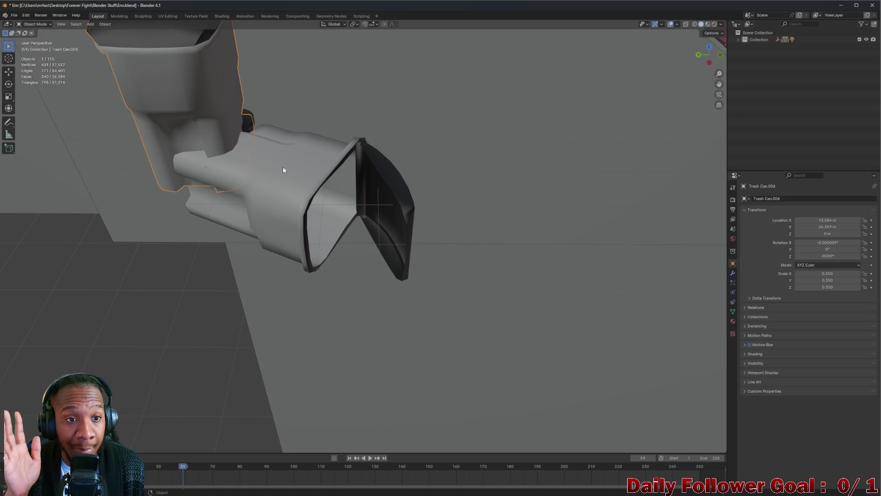
pyautogui.scroll(-3, 285, 170)
pyautogui.moveTo(285, 169)
pyautogui.mouseDown()
pyautogui.moveTo(308, 164)
pyautogui.moveTo(273, 205)
pyautogui.moveTo(321, 177)
pyautogui.moveTo(350, 207)
pyautogui.moveTo(393, 187)
pyautogui.moveTo(422, 202)
pyautogui.moveTo(428, 196)
pyautogui.mouseUp()
pyautogui.scroll(3, 298, 183)
pyautogui.scroll(-3, 299, 184)
pyautogui.moveTo(353, 106); pyautogui.dragTo(364, 196)
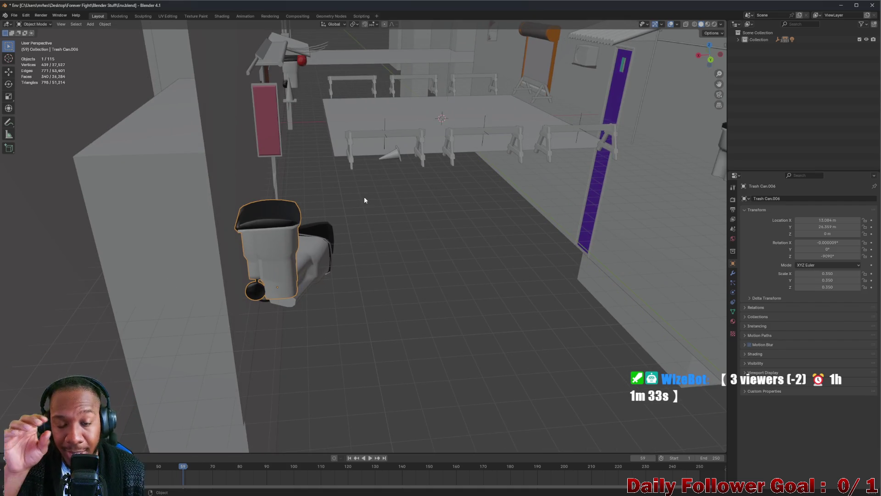
pyautogui.moveTo(364, 197)
pyautogui.mouseDown()
pyautogui.moveTo(245, 238)
pyautogui.moveTo(434, 279)
pyautogui.moveTo(430, 296)
pyautogui.moveTo(334, 283)
pyautogui.mouseUp()
pyautogui.moveTo(393, 268); pyautogui.dragTo(303, 270)
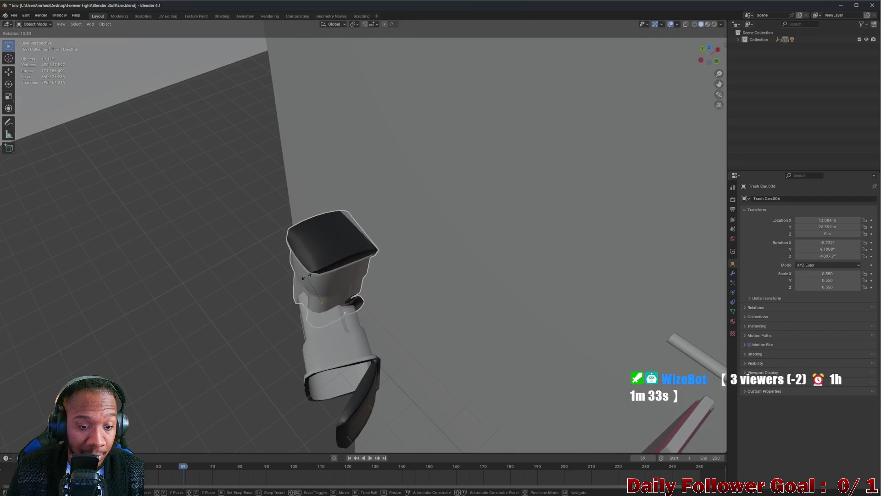
pyautogui.write('z')
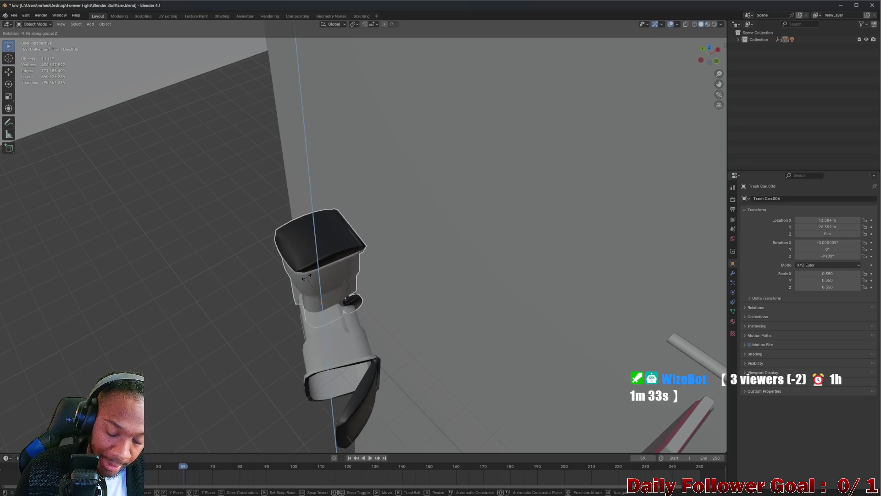
pyautogui.write('90')
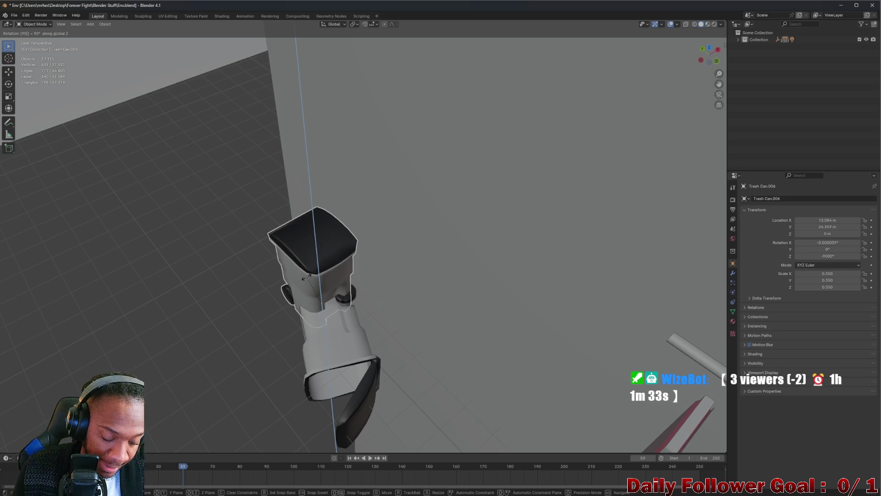
pyautogui.press('Return')
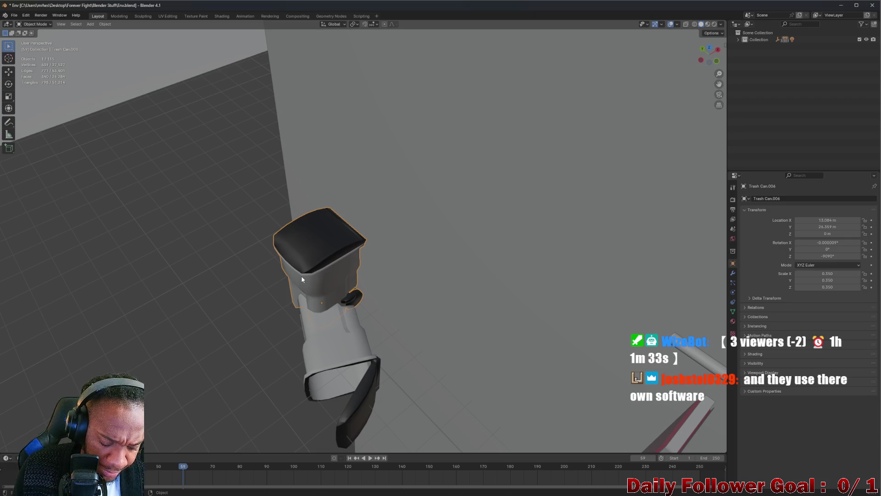
pyautogui.write('r')
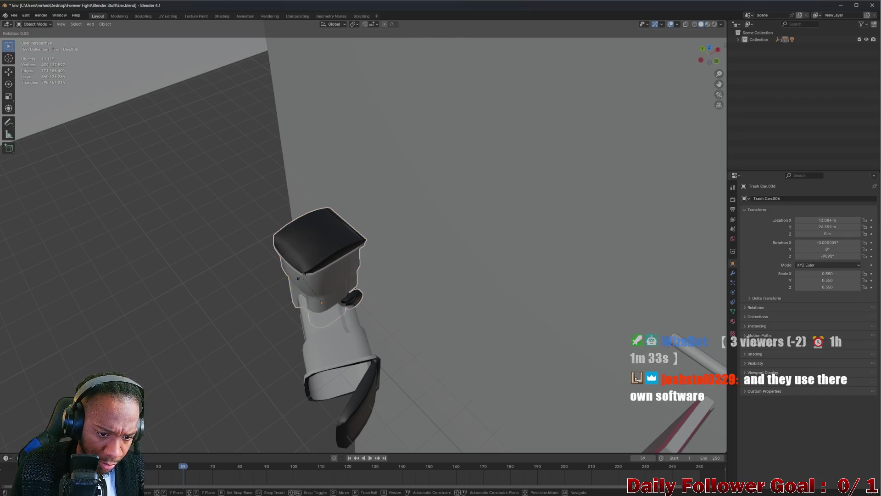
pyautogui.write('x90')
pyautogui.press('Return')
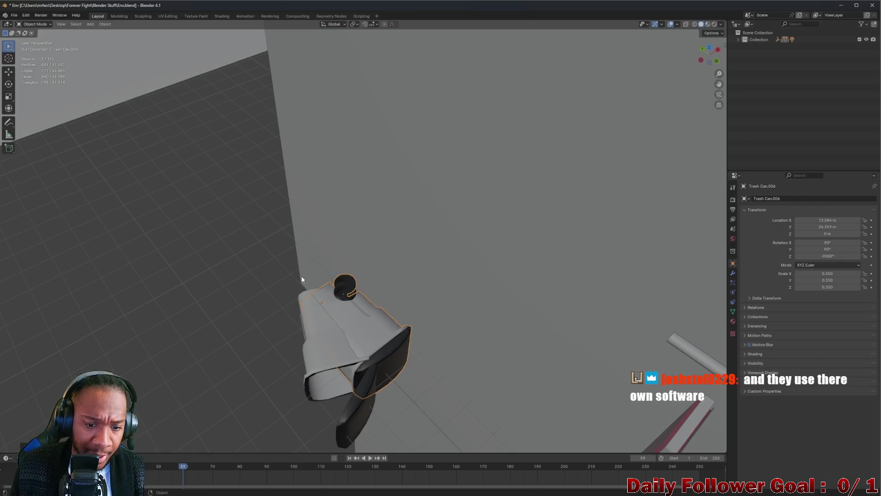
# Select the overlapping duplicate Trash Can.005 and delete it
pyautogui.scroll(3, 376, 376)
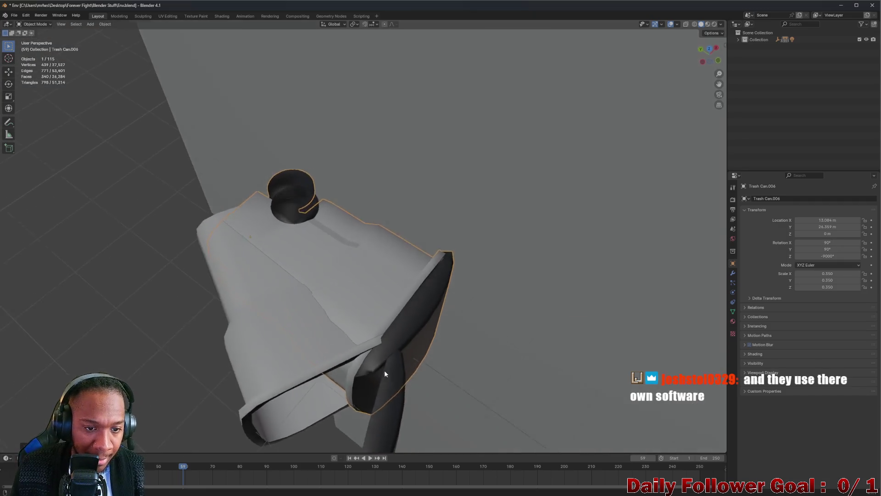
pyautogui.moveTo(365, 376); pyautogui.dragTo(370, 373)
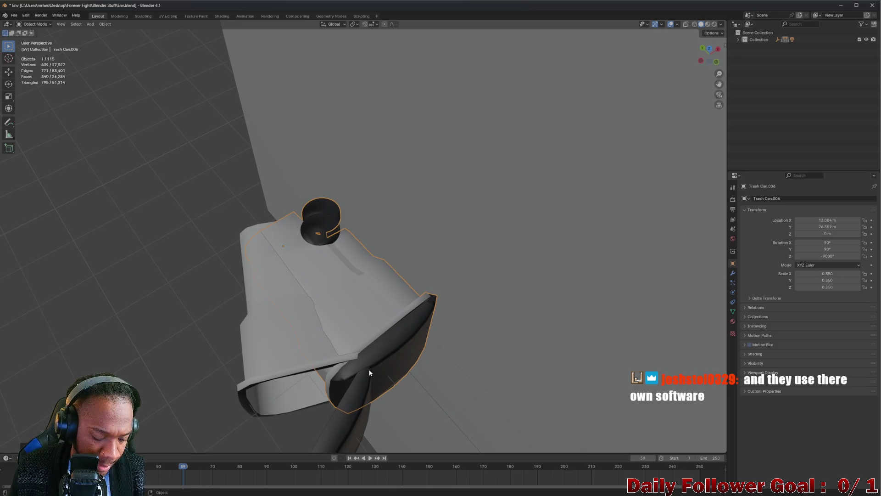
pyautogui.press('r')
pyautogui.press('z')
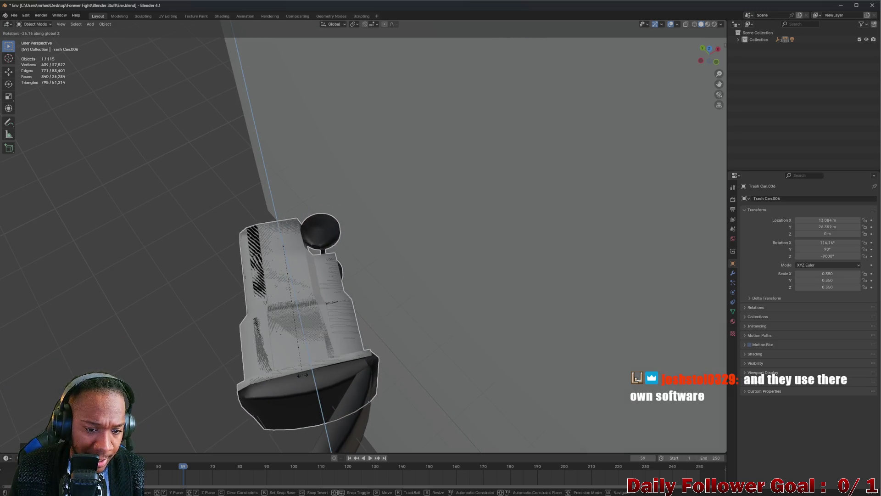
pyautogui.click(302, 375)
pyautogui.scroll(2, 368, 397)
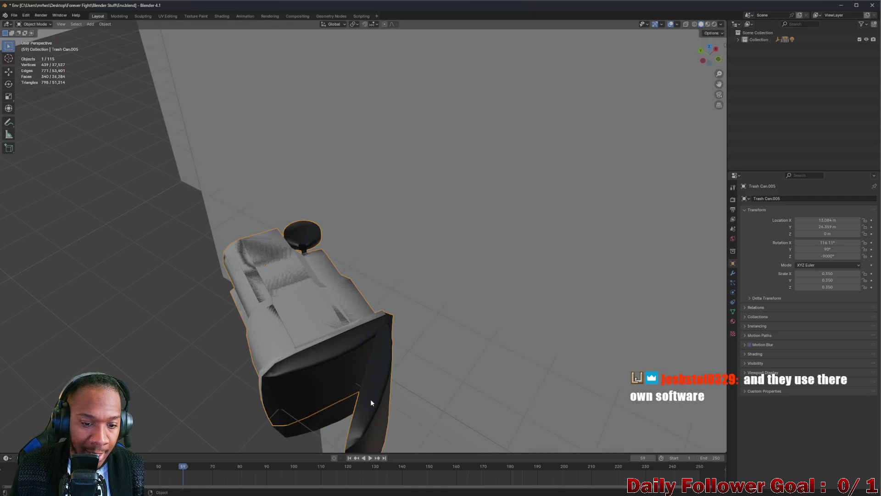
pyautogui.press('x')
pyautogui.click(371, 408)
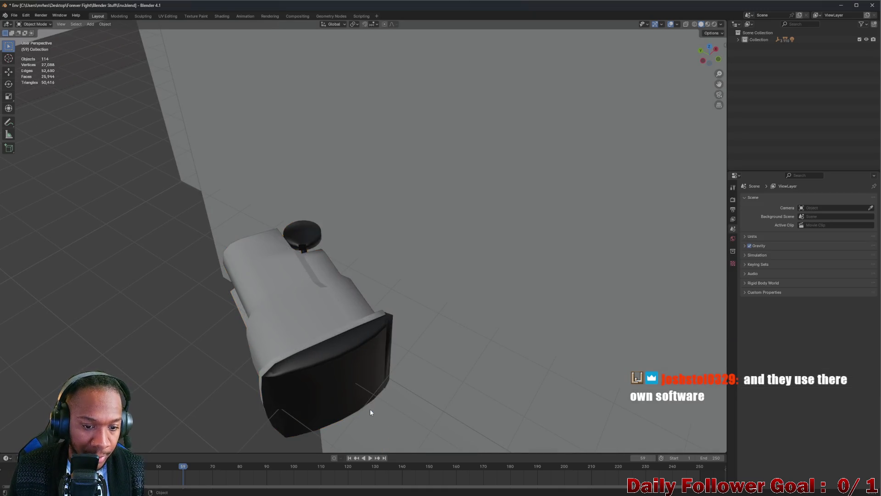
# Move Trash Can.006 straight up along Z to about 0.739 m
pyautogui.scroll(-2, 326, 386)
pyautogui.scroll(-5, 325, 387)
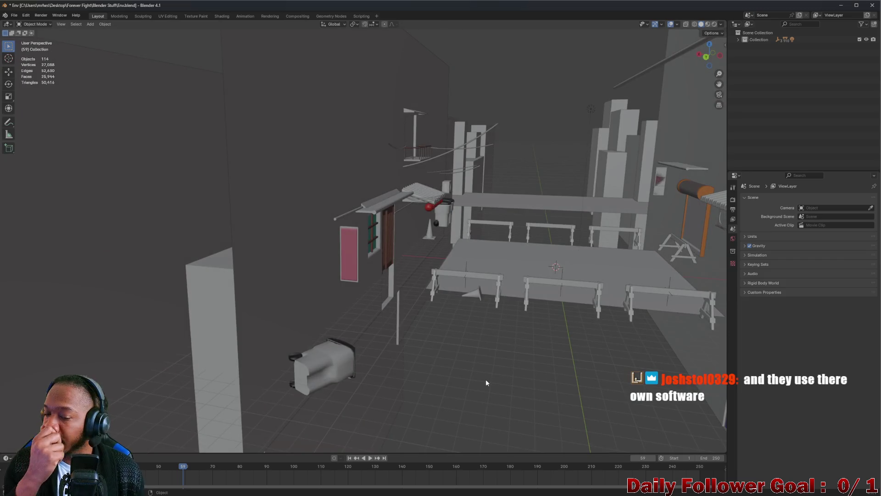
pyautogui.scroll(3, 485, 379)
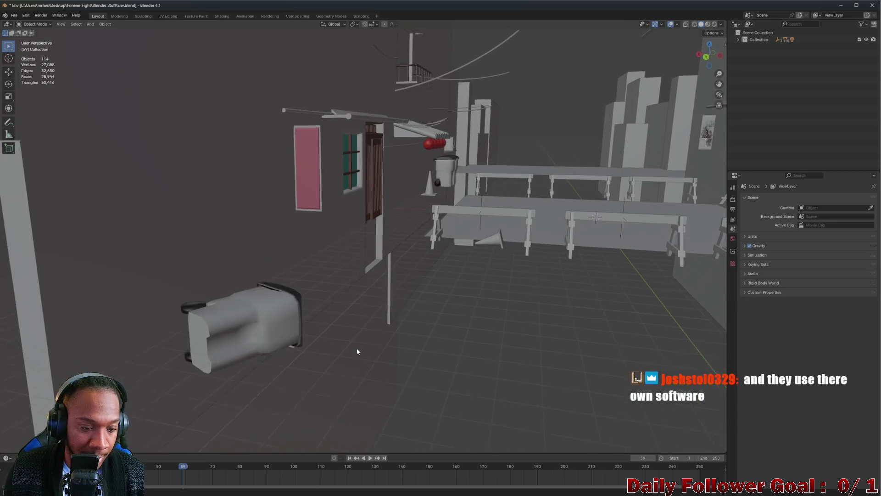
pyautogui.scroll(2, 345, 260)
pyautogui.click(328, 280)
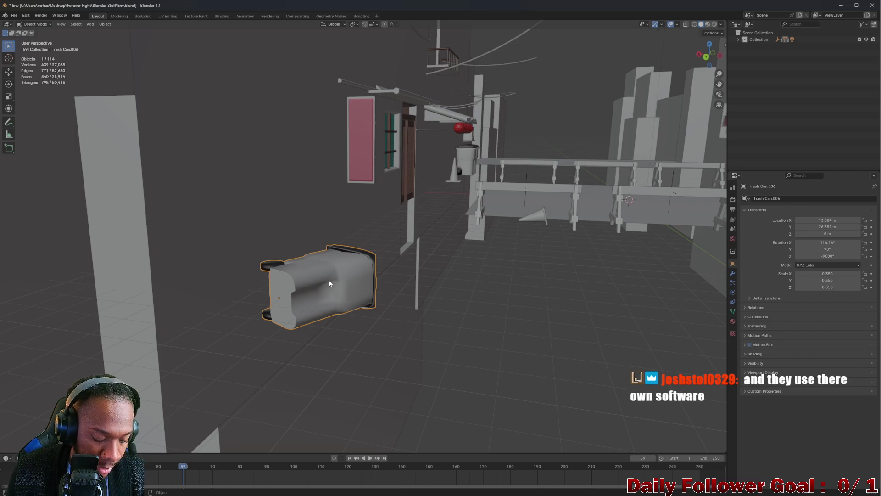
pyautogui.press('g')
pyautogui.press('z')
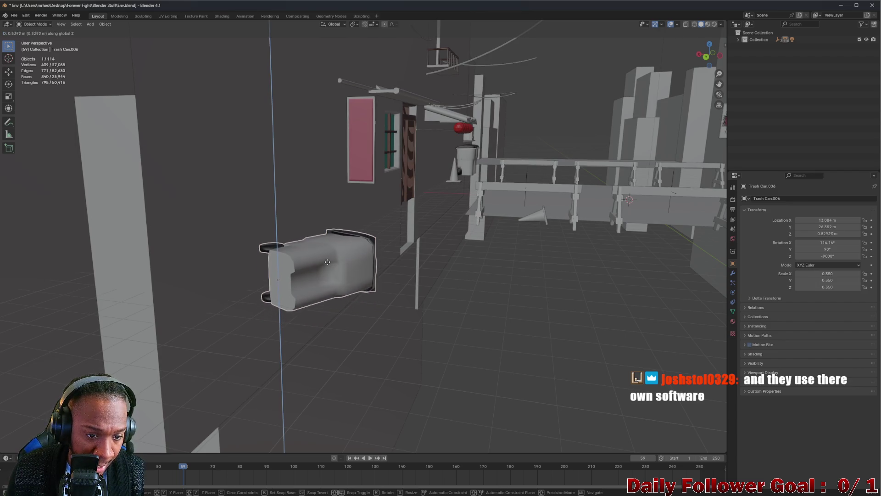
pyautogui.click(324, 262)
pyautogui.moveTo(324, 267)
pyautogui.mouseDown()
pyautogui.moveTo(323, 233)
pyautogui.moveTo(324, 261)
pyautogui.moveTo(470, 254)
pyautogui.moveTo(336, 260)
pyautogui.mouseUp()
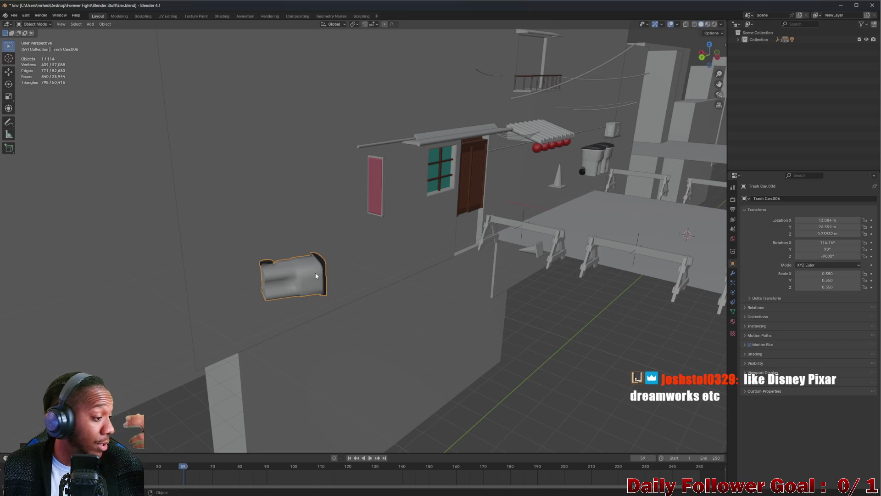
pyautogui.moveTo(299, 280)
pyautogui.mouseDown()
pyautogui.moveTo(340, 268)
pyautogui.moveTo(445, 294)
pyautogui.moveTo(442, 304)
pyautogui.moveTo(466, 204)
pyautogui.moveTo(430, 250)
pyautogui.mouseUp()
pyautogui.scroll(2, 434, 246)
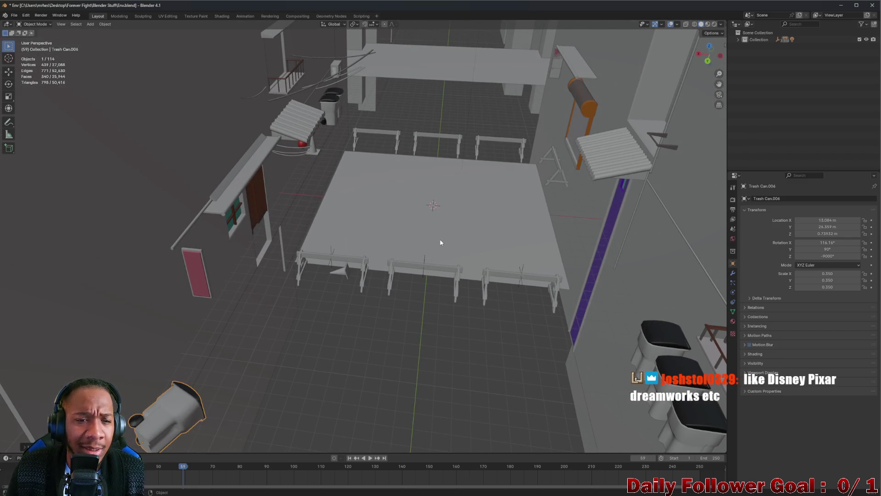
pyautogui.moveTo(441, 243)
pyautogui.mouseDown()
pyautogui.moveTo(399, 242)
pyautogui.moveTo(403, 304)
pyautogui.mouseUp()
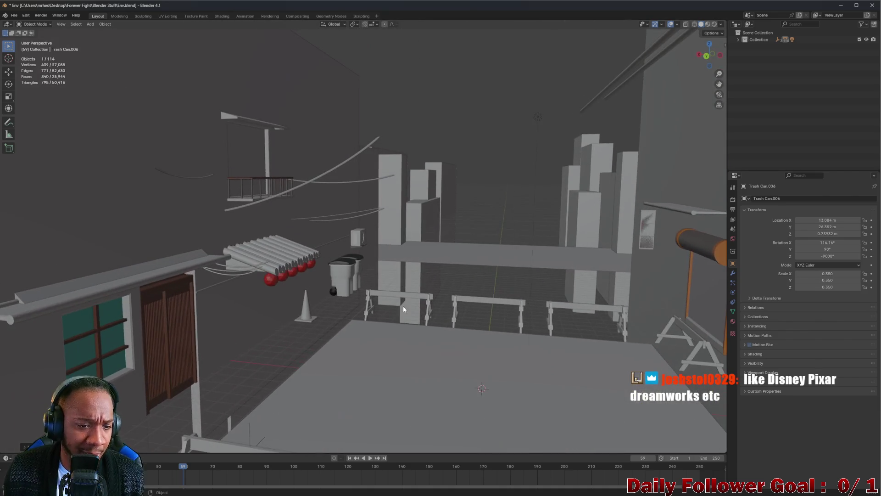
pyautogui.scroll(2, 413, 317)
pyautogui.scroll(5, 392, 312)
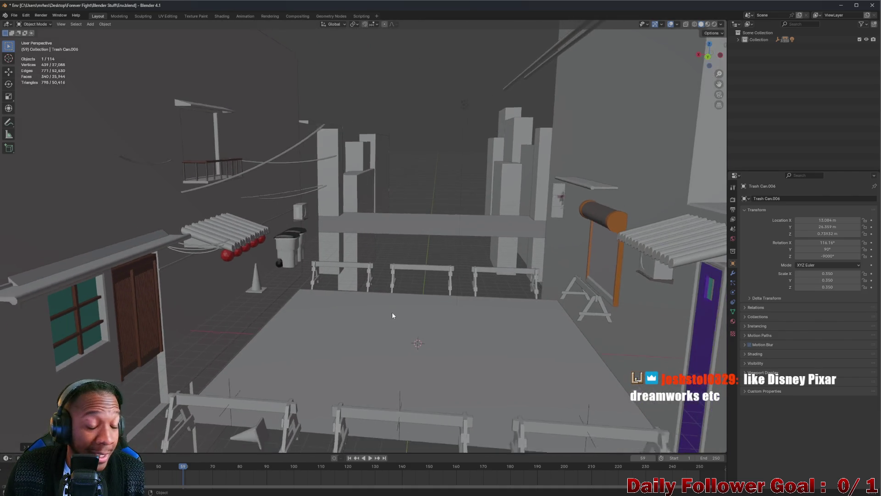
pyautogui.moveTo(402, 332)
pyautogui.mouseDown()
pyautogui.moveTo(371, 208)
pyautogui.moveTo(348, 199)
pyautogui.moveTo(385, 330)
pyautogui.mouseUp()
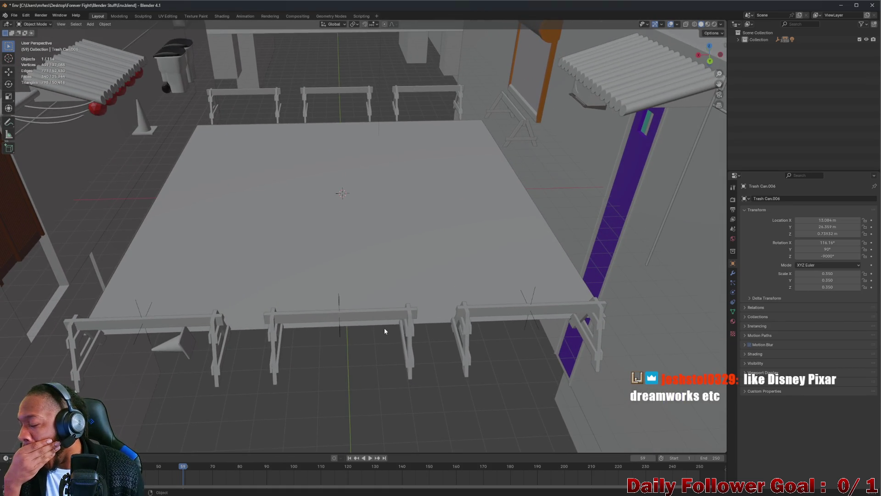
pyautogui.moveTo(385, 331)
pyautogui.mouseDown()
pyautogui.moveTo(401, 297)
pyautogui.moveTo(322, 205)
pyautogui.mouseUp()
pyautogui.scroll(5, 307, 228)
pyautogui.scroll(-3, 279, 147)
pyautogui.moveTo(280, 147)
pyautogui.mouseDown()
pyautogui.moveTo(403, 175)
pyautogui.moveTo(437, 236)
pyautogui.moveTo(334, 284)
pyautogui.mouseUp()
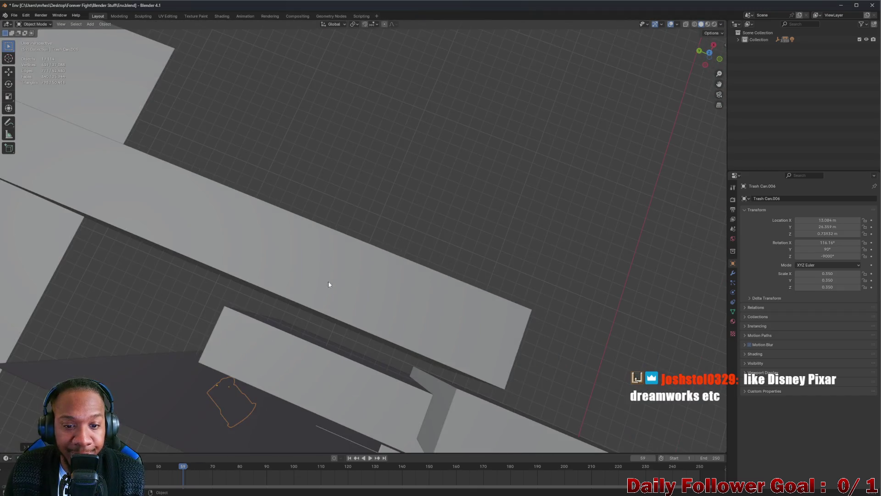
pyautogui.scroll(-4, 334, 284)
pyautogui.moveTo(333, 240)
pyautogui.mouseDown()
pyautogui.moveTo(447, 294)
pyautogui.moveTo(404, 284)
pyautogui.mouseUp()
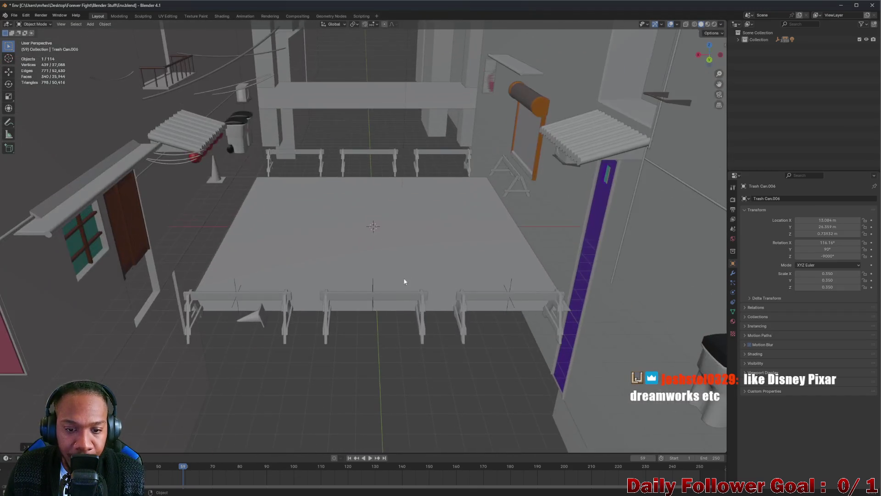
pyautogui.scroll(5, 363, 267)
pyautogui.moveTo(292, 253)
pyautogui.mouseDown()
pyautogui.moveTo(353, 291)
pyautogui.moveTo(336, 240)
pyautogui.moveTo(362, 237)
pyautogui.moveTo(319, 255)
pyautogui.moveTo(293, 317)
pyautogui.moveTo(275, 330)
pyautogui.moveTo(292, 338)
pyautogui.moveTo(289, 314)
pyautogui.moveTo(292, 349)
pyautogui.mouseUp()
pyautogui.scroll(-5, 362, 237)
pyautogui.scroll(5, 290, 353)
pyautogui.scroll(-3, 306, 357)
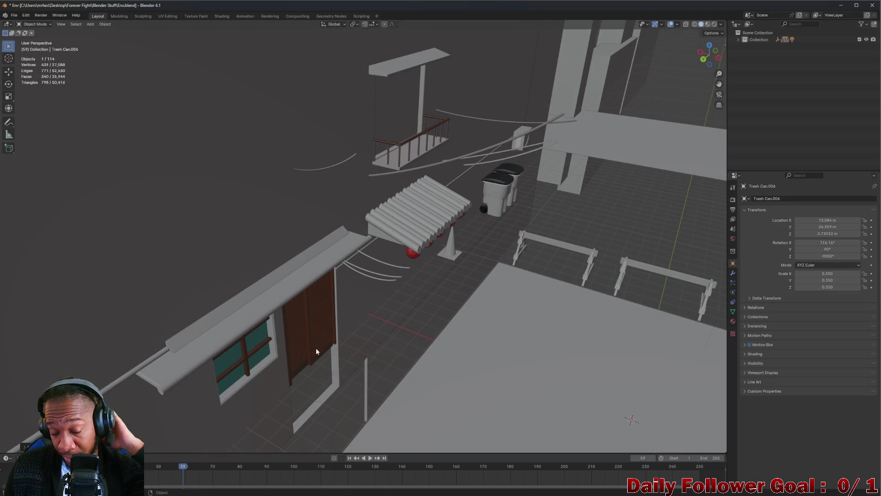
pyautogui.scroll(-2, 387, 296)
pyautogui.moveTo(387, 297); pyautogui.dragTo(379, 281)
pyautogui.moveTo(382, 333)
pyautogui.mouseDown()
pyautogui.moveTo(342, 106)
pyautogui.moveTo(347, 205)
pyautogui.moveTo(331, 284)
pyautogui.mouseUp()
pyautogui.scroll(2, 330, 281)
pyautogui.scroll(1, 332, 284)
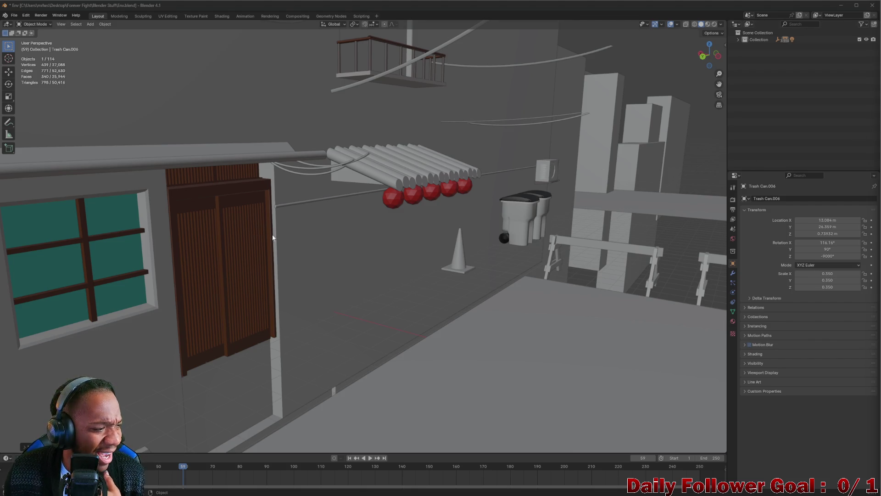
pyautogui.moveTo(376, 205); pyautogui.dragTo(498, 237)
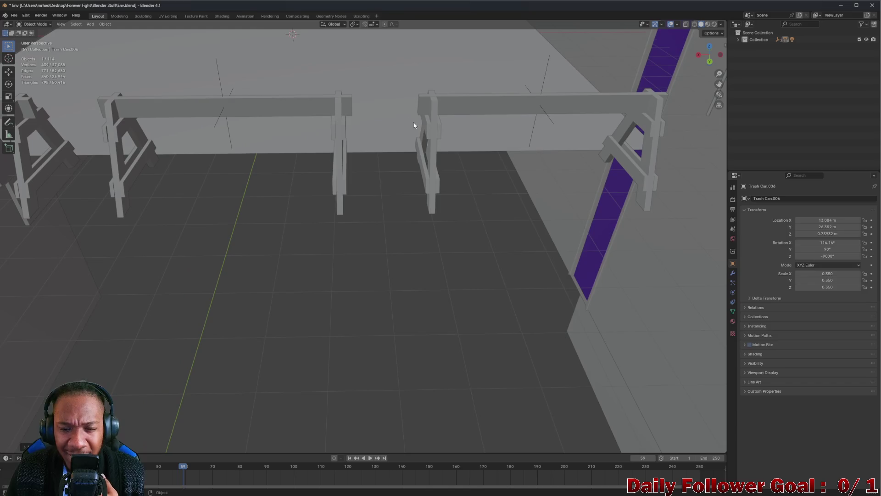
pyautogui.moveTo(395, 143)
pyautogui.mouseDown()
pyautogui.moveTo(376, 96)
pyautogui.moveTo(401, 159)
pyautogui.mouseUp()
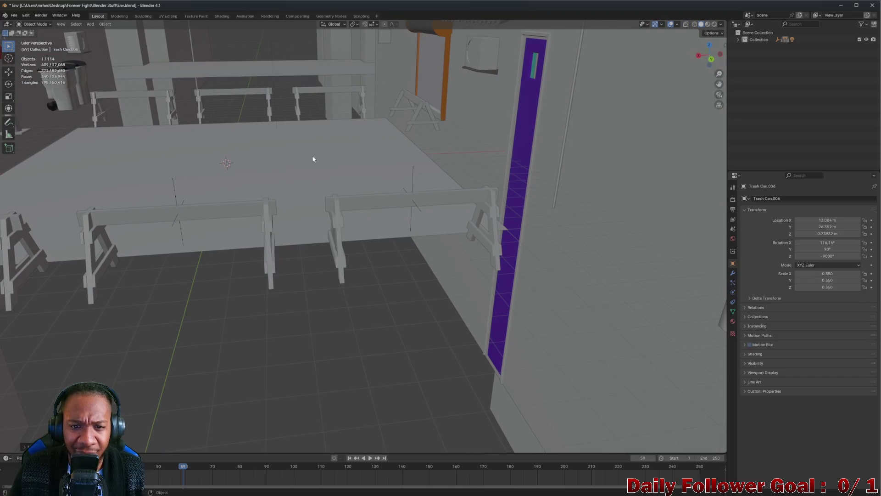
pyautogui.click(305, 176)
pyautogui.scroll(-3, 298, 172)
pyautogui.moveTo(291, 169)
pyautogui.mouseDown()
pyautogui.moveTo(287, 222)
pyautogui.moveTo(310, 275)
pyautogui.moveTo(295, 255)
pyautogui.mouseUp()
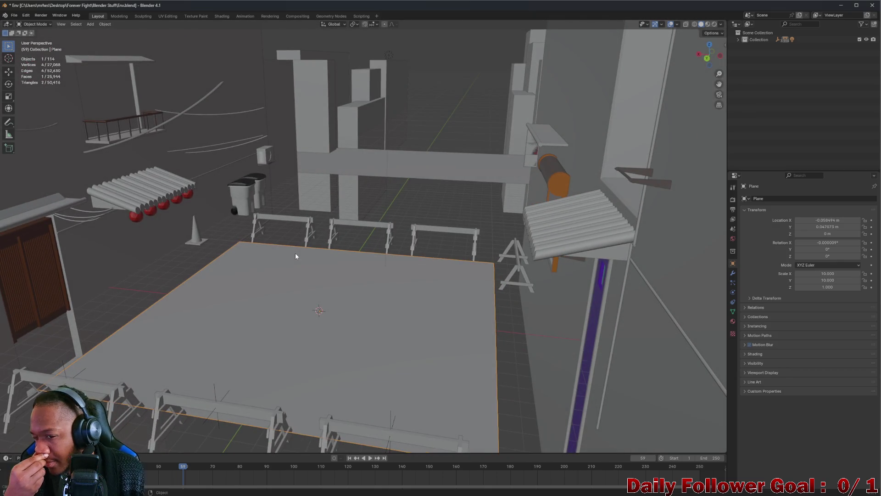
pyautogui.moveTo(295, 255)
pyautogui.mouseDown()
pyautogui.moveTo(269, 307)
pyautogui.moveTo(222, 313)
pyautogui.moveTo(178, 299)
pyautogui.moveTo(176, 288)
pyautogui.moveTo(327, 294)
pyautogui.moveTo(290, 292)
pyautogui.mouseUp()
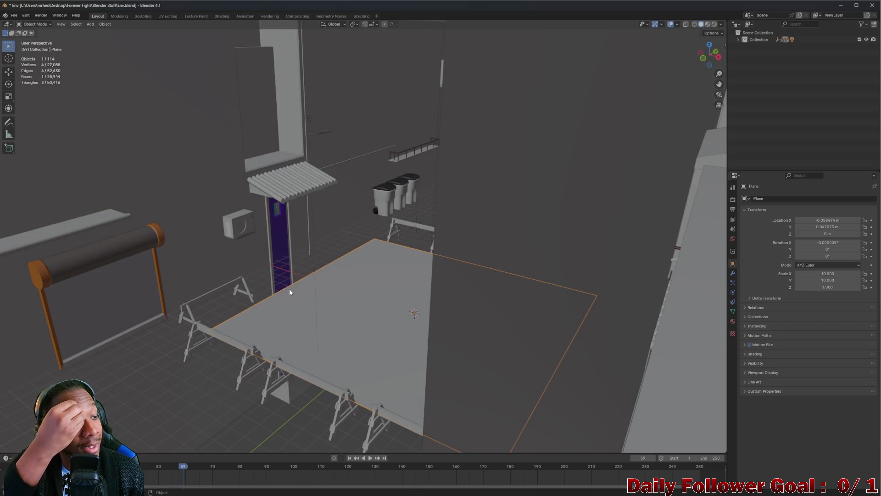
pyautogui.moveTo(311, 293)
pyautogui.mouseDown()
pyautogui.moveTo(342, 289)
pyautogui.moveTo(202, 303)
pyautogui.moveTo(138, 293)
pyautogui.moveTo(149, 301)
pyautogui.moveTo(293, 291)
pyautogui.mouseUp()
pyautogui.scroll(-3, 293, 290)
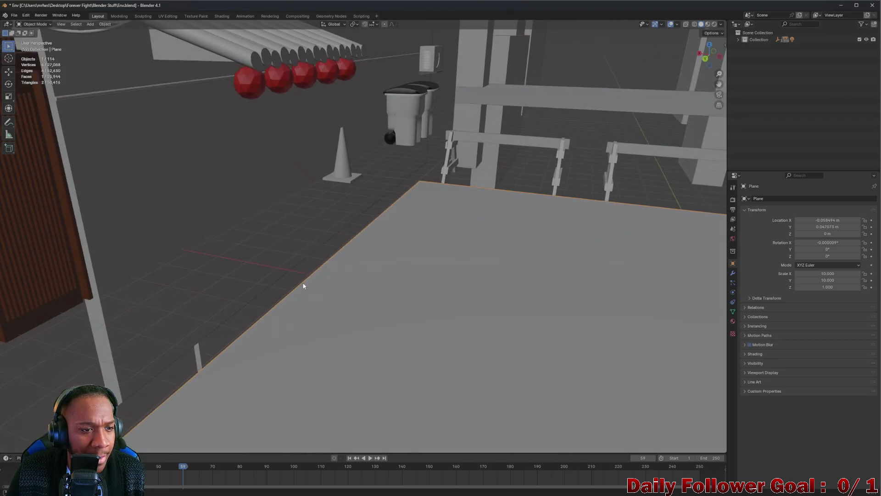
pyautogui.scroll(-3, 313, 280)
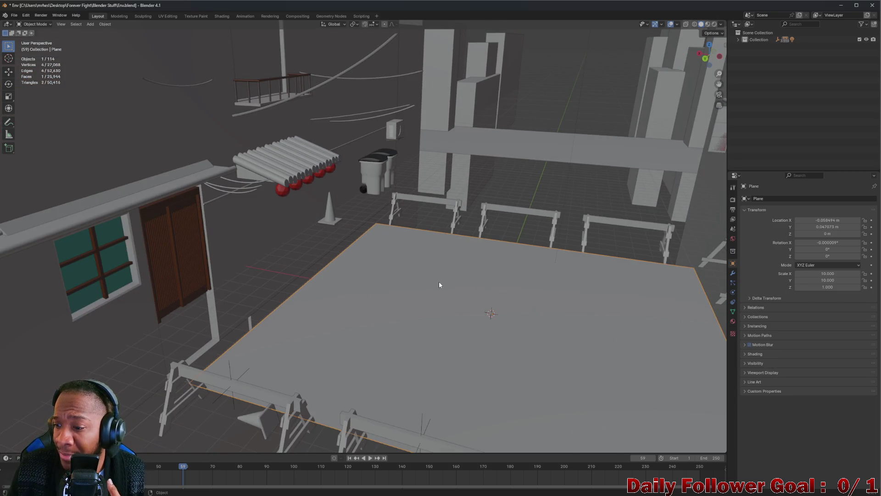
pyautogui.moveTo(478, 299)
pyautogui.mouseDown()
pyautogui.moveTo(490, 276)
pyautogui.moveTo(491, 295)
pyautogui.moveTo(420, 305)
pyautogui.moveTo(504, 290)
pyautogui.moveTo(477, 286)
pyautogui.mouseUp()
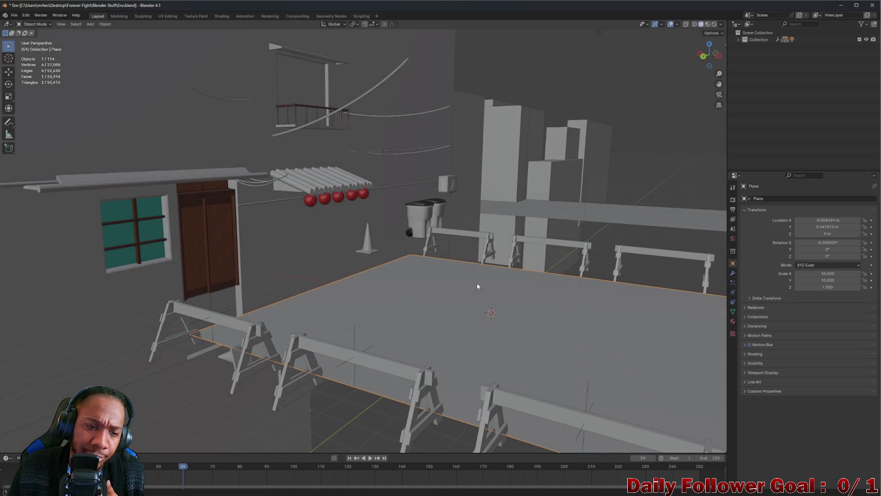
pyautogui.moveTo(359, 243); pyautogui.dragTo(352, 249)
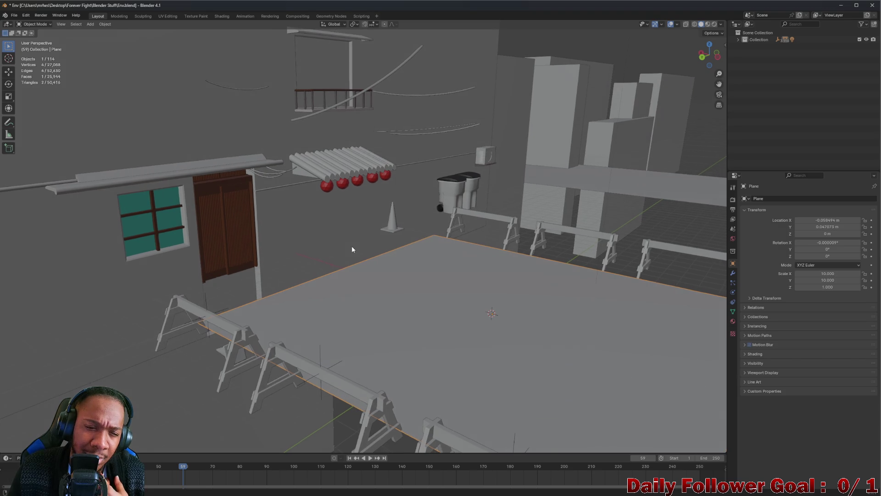
pyautogui.press('KP_Divide')
pyautogui.press('KP_Divide')
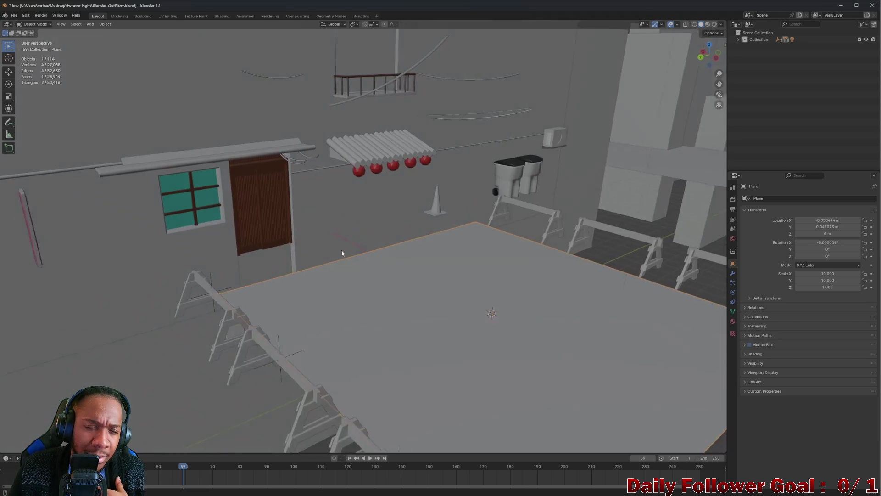
pyautogui.moveTo(346, 248)
pyautogui.mouseDown()
pyautogui.moveTo(376, 246)
pyautogui.moveTo(376, 234)
pyautogui.moveTo(275, 221)
pyautogui.moveTo(301, 227)
pyautogui.moveTo(291, 238)
pyautogui.moveTo(388, 246)
pyautogui.moveTo(488, 274)
pyautogui.moveTo(491, 263)
pyautogui.moveTo(592, 240)
pyautogui.moveTo(586, 271)
pyautogui.moveTo(621, 291)
pyautogui.moveTo(556, 246)
pyautogui.moveTo(647, 199)
pyautogui.moveTo(646, 166)
pyautogui.moveTo(617, 130)
pyautogui.mouseUp()
pyautogui.click(596, 132)
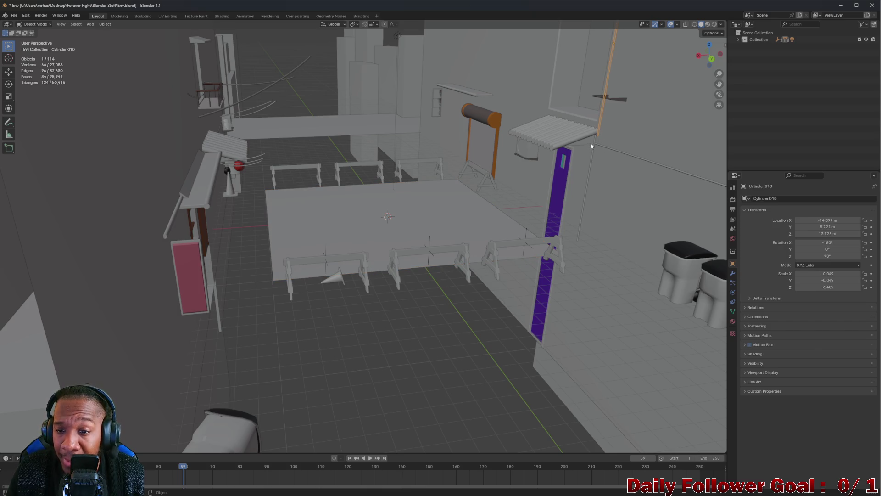
pyautogui.click(594, 140)
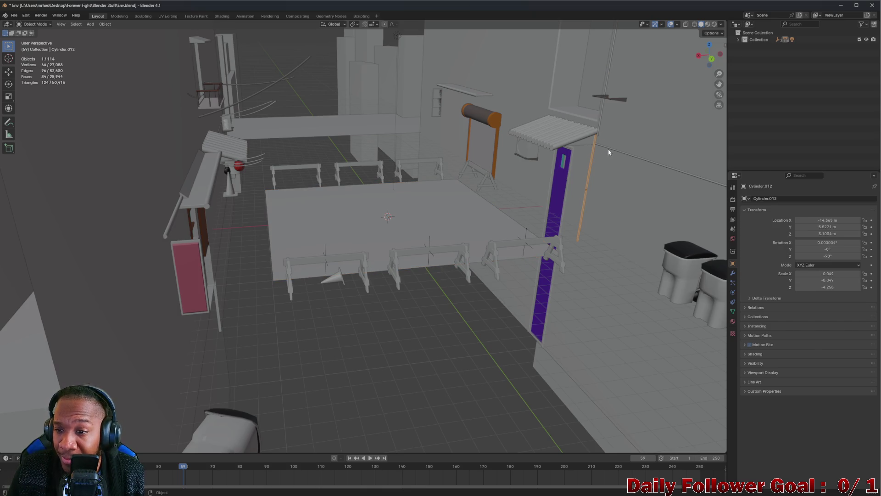
pyautogui.scroll(-4, 671, 169)
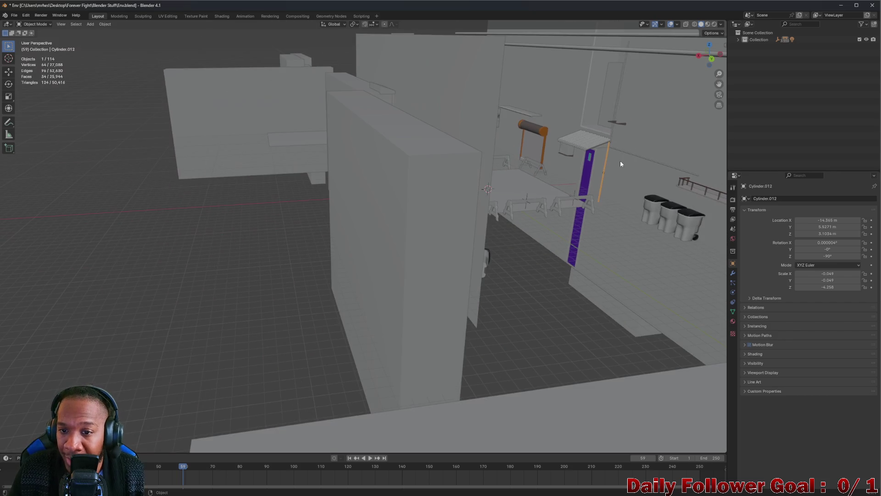
pyautogui.click(689, 184)
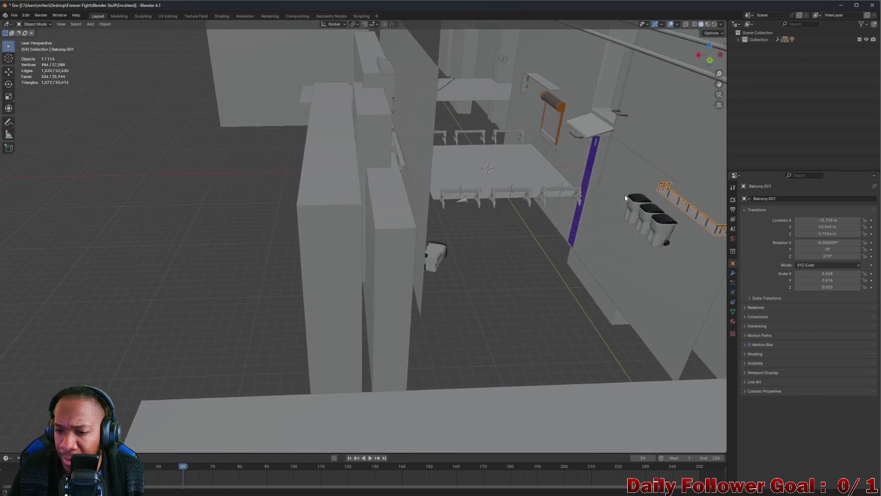
pyautogui.click(634, 213)
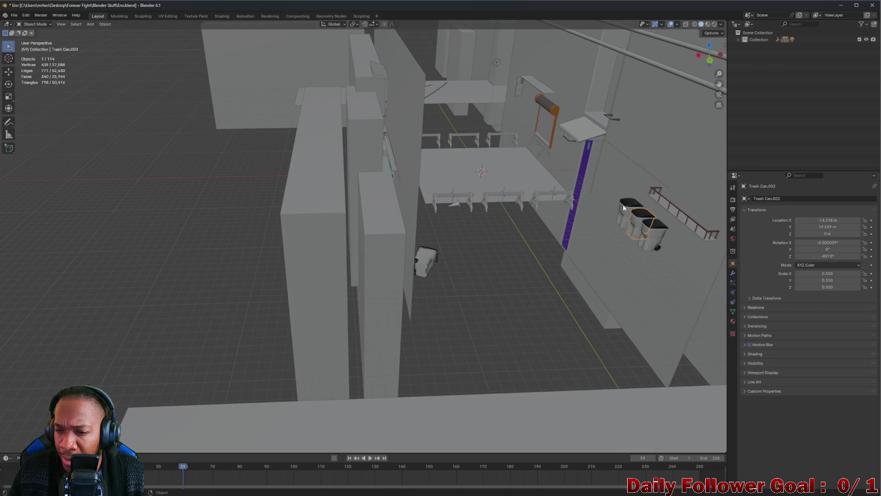
pyautogui.click(673, 229)
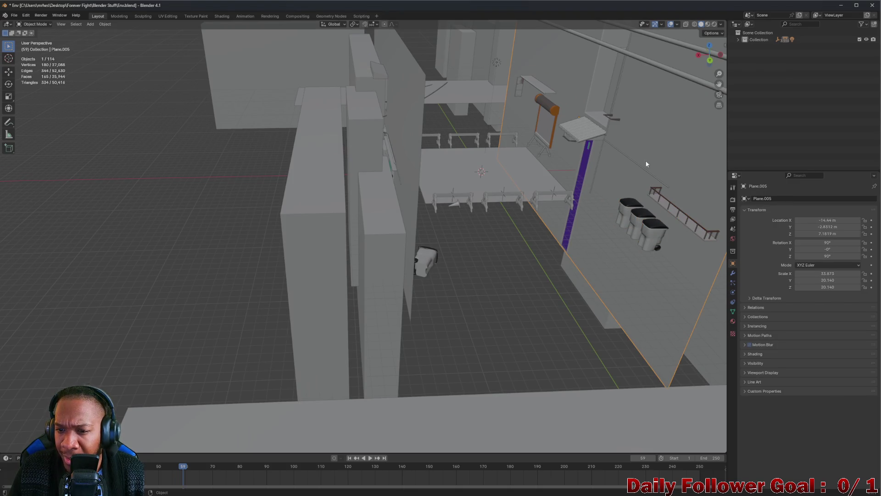
pyautogui.click(551, 106)
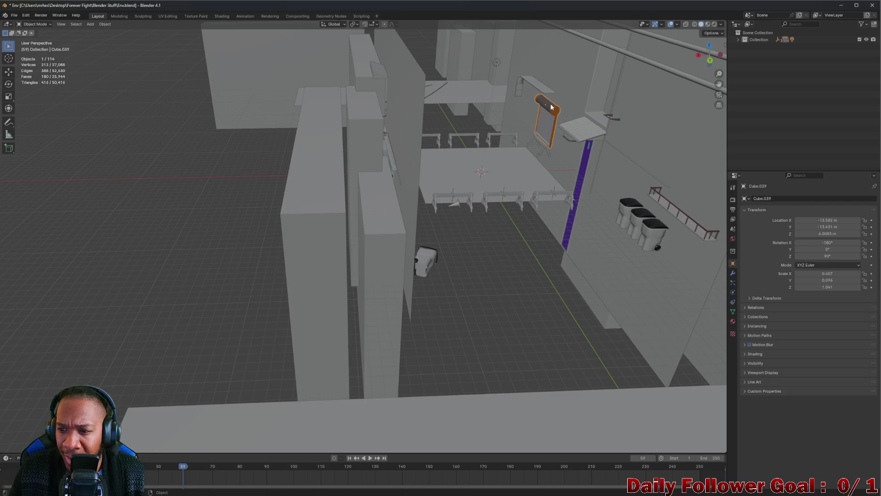
pyautogui.click(539, 86)
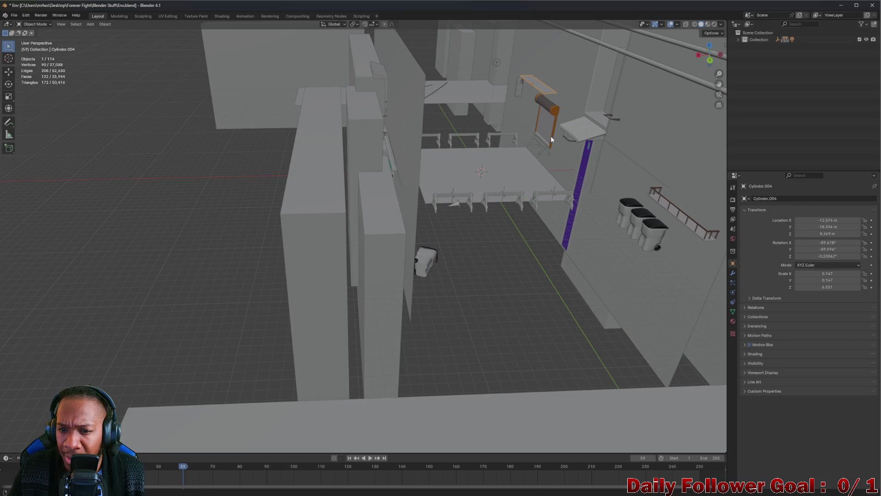
pyautogui.scroll(-4, 543, 134)
pyautogui.scroll(6, 496, 147)
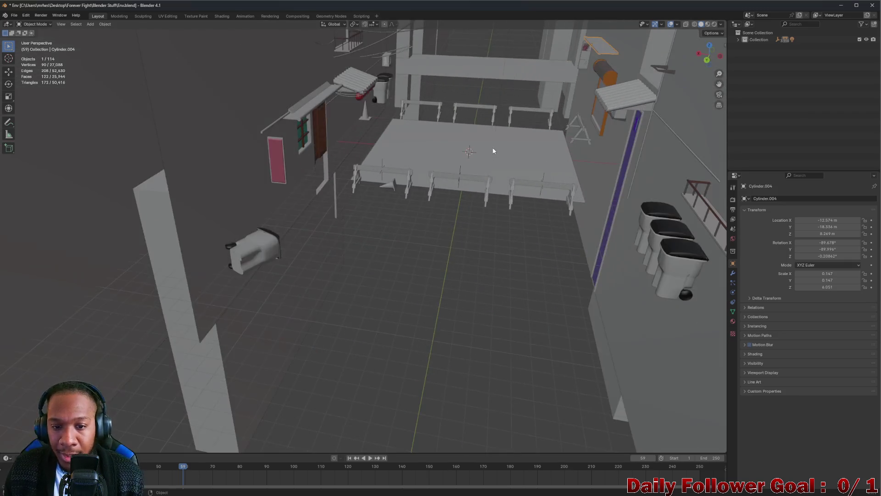
pyautogui.scroll(6, 493, 148)
pyautogui.scroll(-4, 470, 158)
pyautogui.scroll(-6, 413, 159)
pyautogui.scroll(3, 644, 216)
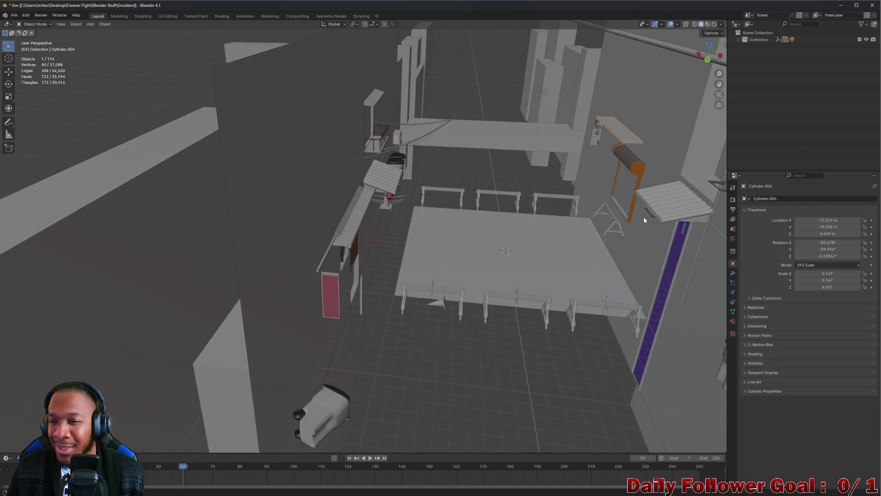
pyautogui.scroll(-4, 643, 219)
pyautogui.scroll(7, 616, 226)
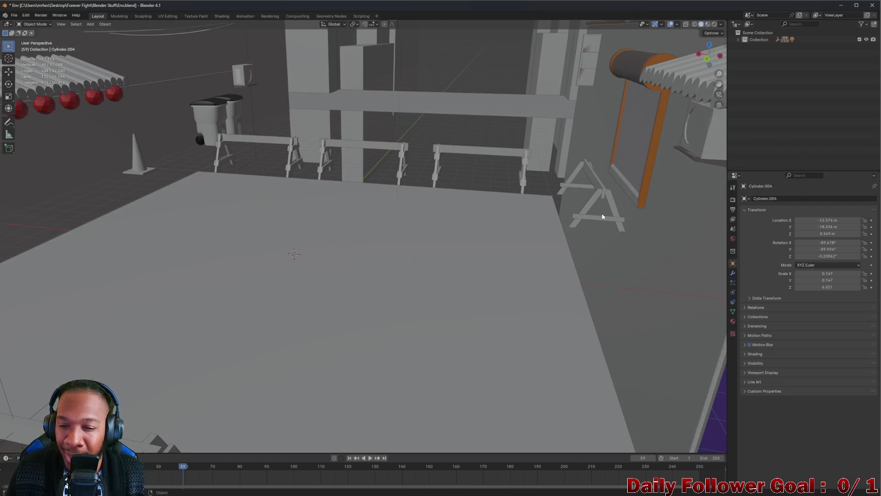
pyautogui.click(602, 216)
pyautogui.scroll(-6, 594, 208)
pyautogui.scroll(4, 576, 207)
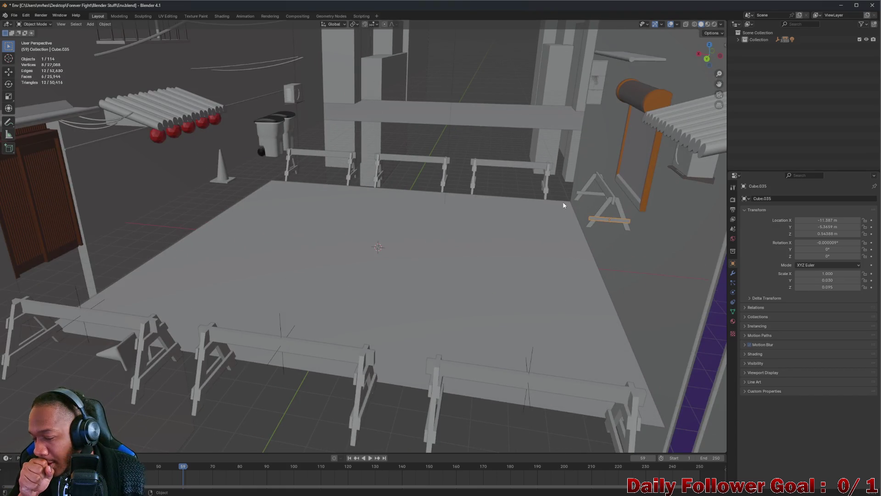
pyautogui.scroll(-5, 321, 153)
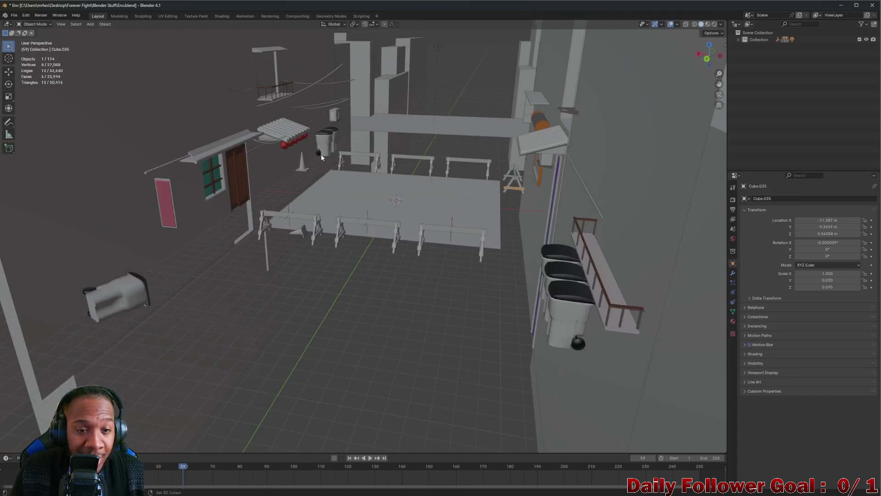
pyautogui.scroll(2, 312, 263)
pyautogui.scroll(5, 319, 252)
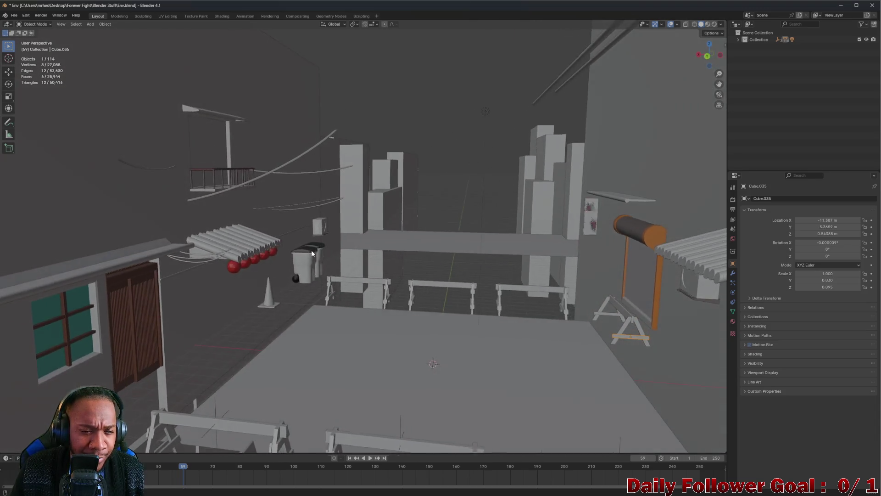
pyautogui.scroll(-3, 311, 253)
pyautogui.moveTo(312, 253)
pyautogui.mouseDown()
pyautogui.moveTo(479, 295)
pyautogui.moveTo(451, 315)
pyautogui.moveTo(493, 312)
pyautogui.moveTo(503, 302)
pyautogui.moveTo(478, 280)
pyautogui.mouseUp()
pyautogui.scroll(-2, 451, 316)
pyautogui.scroll(2, 503, 302)
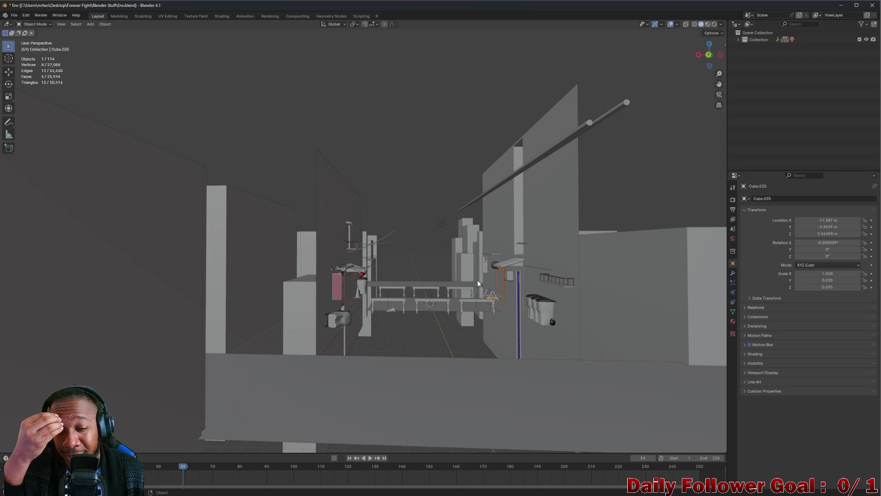
pyautogui.moveTo(477, 281)
pyautogui.mouseDown()
pyautogui.moveTo(524, 282)
pyautogui.moveTo(532, 302)
pyautogui.moveTo(537, 286)
pyautogui.moveTo(525, 318)
pyautogui.moveTo(538, 341)
pyautogui.moveTo(538, 316)
pyautogui.moveTo(526, 322)
pyautogui.mouseUp()
pyautogui.scroll(3, 533, 304)
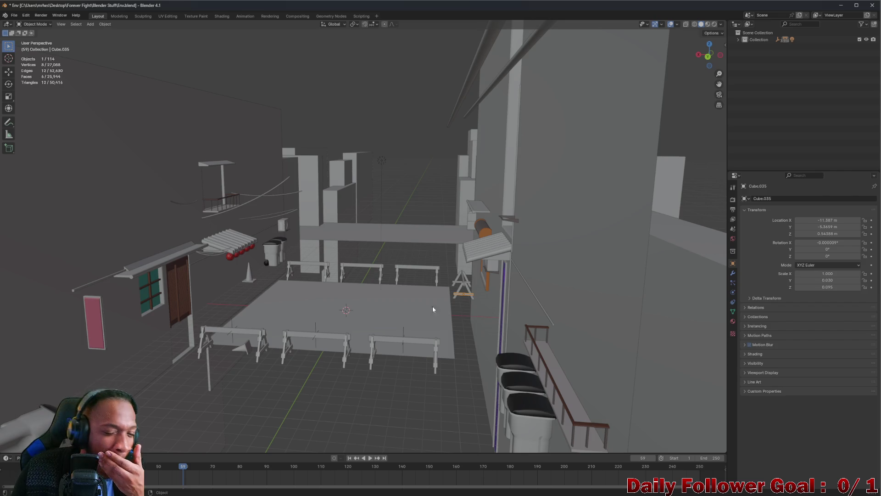
pyautogui.moveTo(311, 281)
pyautogui.mouseDown()
pyautogui.moveTo(397, 276)
pyautogui.moveTo(343, 291)
pyautogui.moveTo(442, 311)
pyautogui.moveTo(414, 262)
pyautogui.moveTo(442, 266)
pyautogui.moveTo(418, 265)
pyautogui.moveTo(404, 297)
pyautogui.moveTo(420, 301)
pyautogui.moveTo(410, 311)
pyautogui.moveTo(474, 296)
pyautogui.moveTo(421, 305)
pyautogui.moveTo(407, 202)
pyautogui.mouseUp()
# Delete the first two stray wall blocks outside the street set
pyautogui.click(409, 295)
pyautogui.press('x')
pyautogui.click(465, 296)
pyautogui.click(407, 203)
pyautogui.click(433, 247)
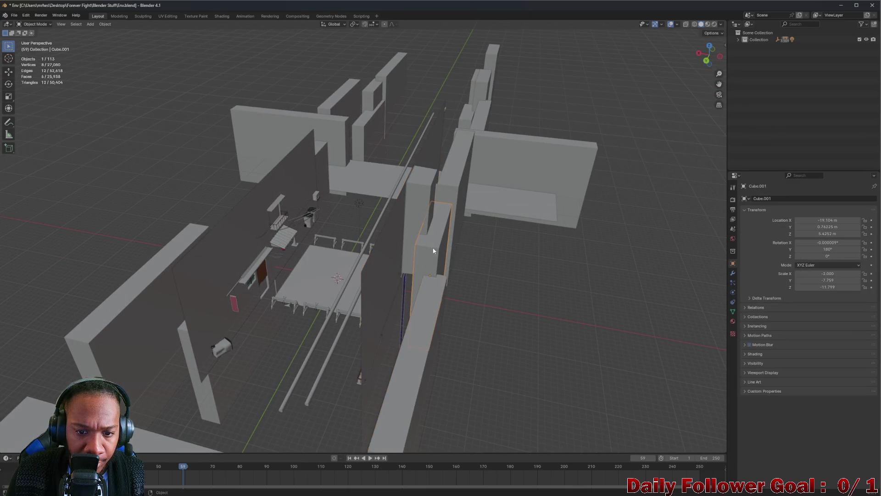
pyautogui.press('x')
pyautogui.click(426, 278)
# Move in closer to the outer walls and delete the stray block named Cube
pyautogui.click(429, 299)
pyautogui.moveTo(430, 298)
pyautogui.mouseDown()
pyautogui.moveTo(404, 318)
pyautogui.moveTo(370, 307)
pyautogui.mouseUp()
pyautogui.scroll(-5, 469, 275)
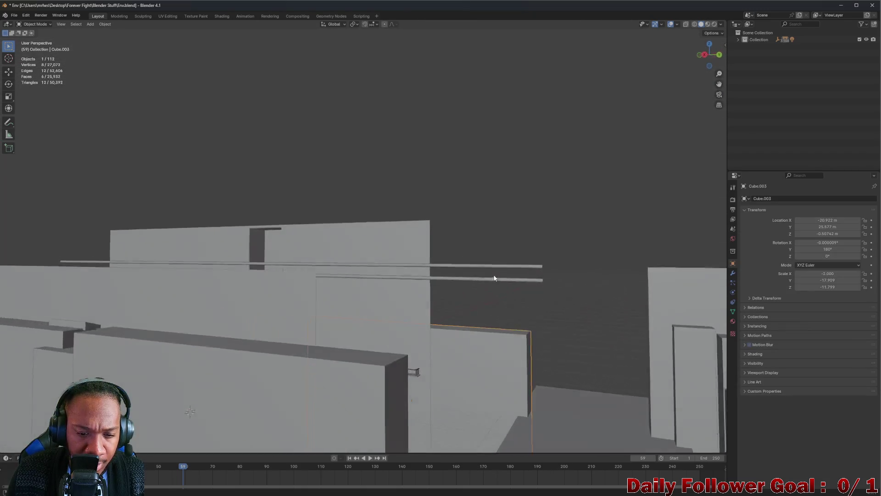
pyautogui.click(503, 244)
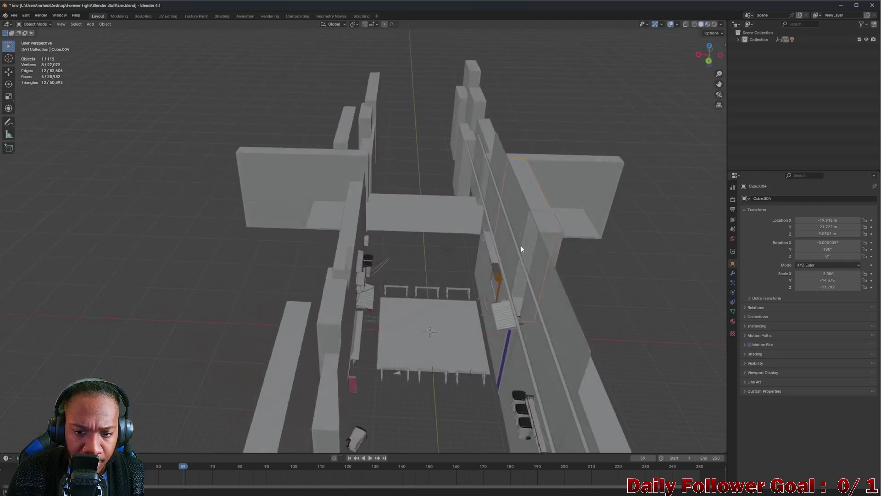
pyautogui.scroll(5, 521, 244)
pyautogui.click(465, 257)
pyautogui.scroll(5, 466, 257)
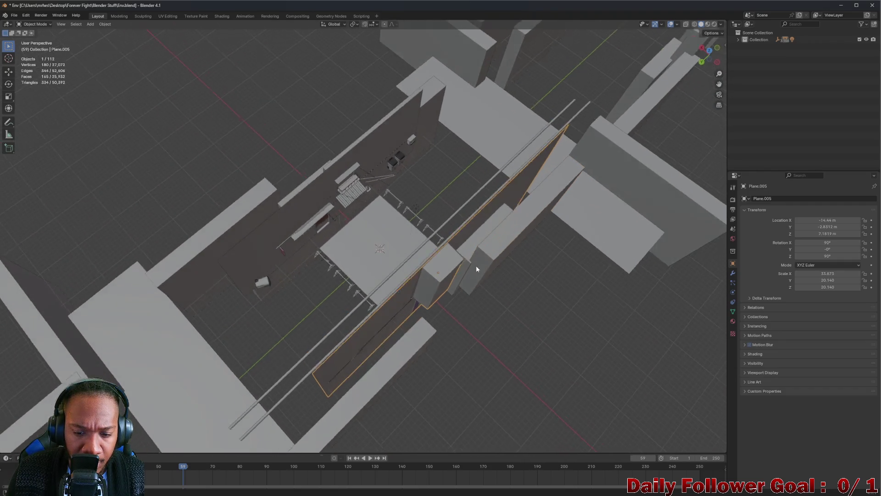
pyautogui.click(500, 250)
pyautogui.press('x')
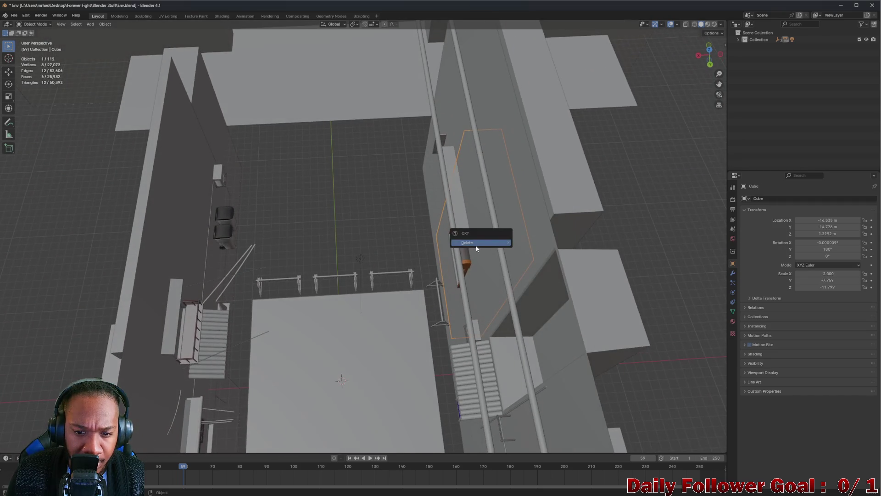
pyautogui.click(476, 247)
# Delete Cube.006 and one more stray outer wall block
pyautogui.scroll(-8, 459, 239)
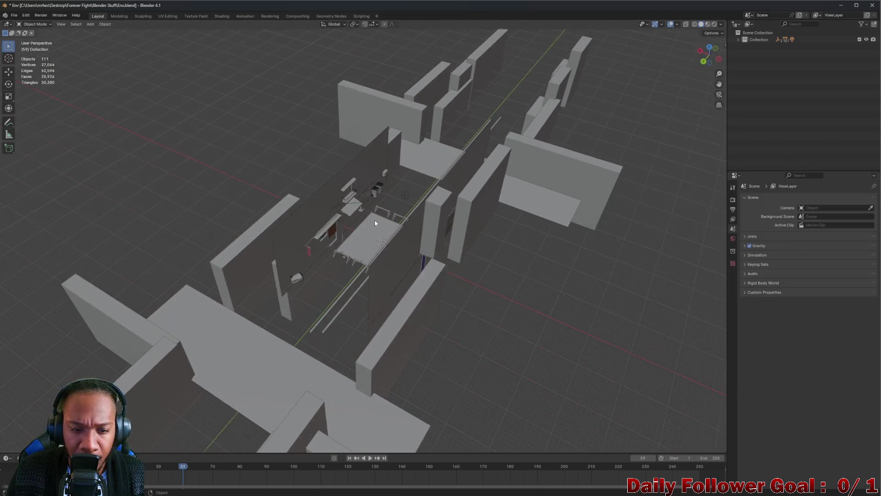
pyautogui.scroll(6, 409, 208)
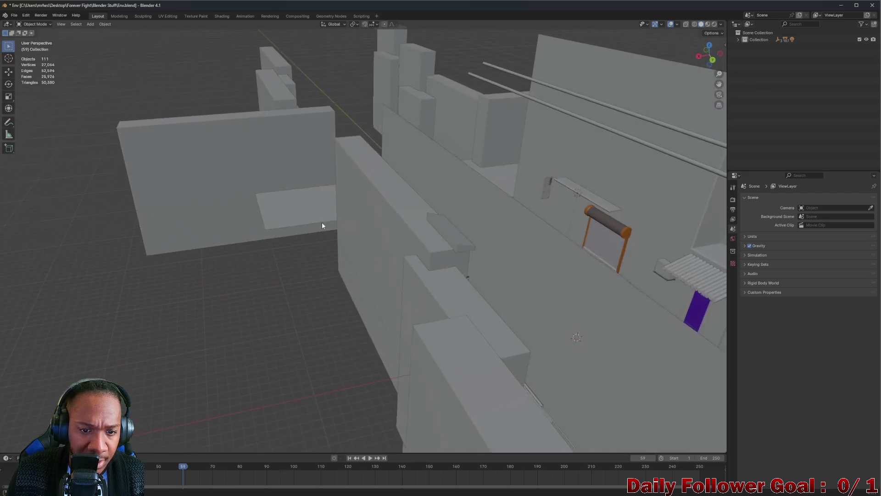
pyautogui.click(454, 298)
pyautogui.scroll(-5, 456, 305)
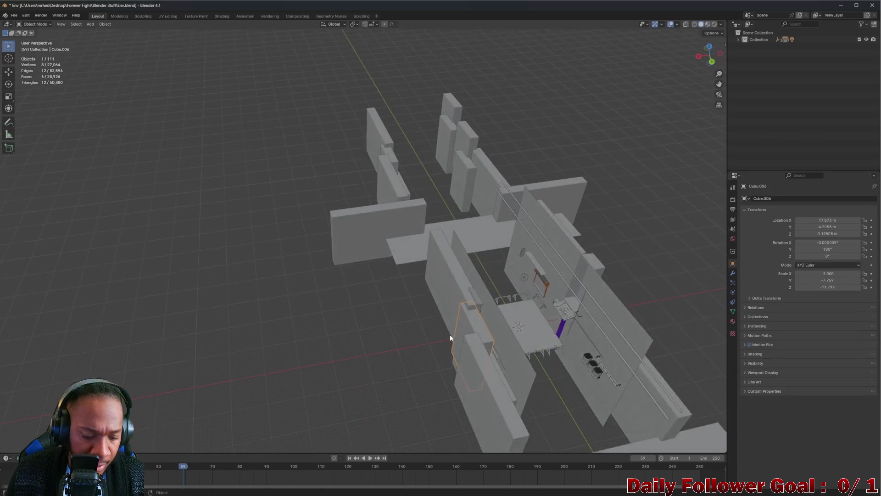
pyautogui.press('x')
pyautogui.click(466, 350)
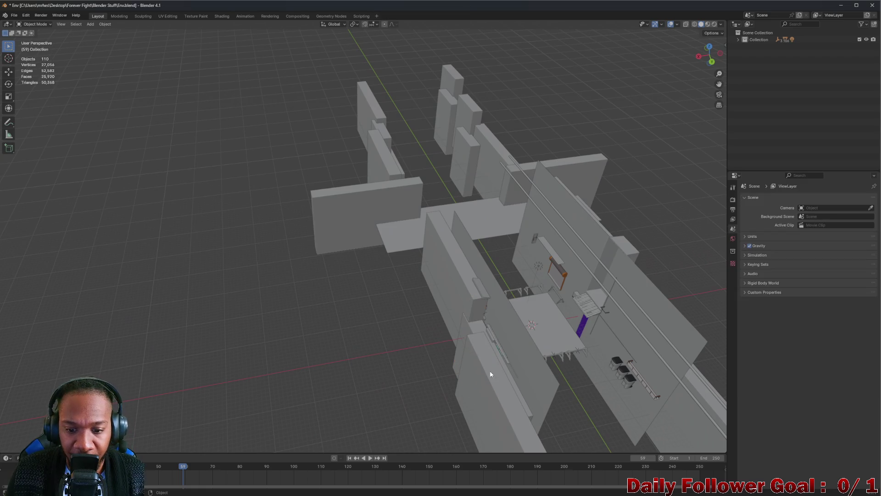
pyautogui.click(462, 330)
pyautogui.press('x')
pyautogui.click(444, 327)
# Orbit the trimmed set from a near top-down view down to street level
pyautogui.moveTo(444, 328)
pyautogui.mouseDown()
pyautogui.moveTo(542, 379)
pyautogui.moveTo(535, 346)
pyautogui.moveTo(486, 364)
pyautogui.moveTo(459, 362)
pyautogui.moveTo(441, 344)
pyautogui.moveTo(479, 359)
pyautogui.moveTo(428, 287)
pyautogui.moveTo(523, 288)
pyautogui.moveTo(407, 245)
pyautogui.moveTo(403, 197)
pyautogui.moveTo(406, 233)
pyautogui.moveTo(453, 213)
pyautogui.moveTo(413, 203)
pyautogui.moveTo(362, 244)
pyautogui.moveTo(385, 248)
pyautogui.mouseUp()
pyautogui.scroll(-3, 457, 367)
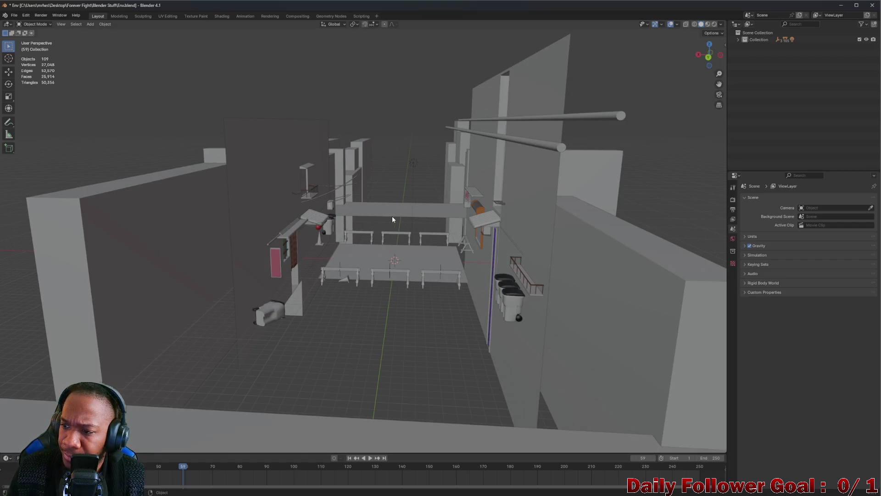
pyautogui.scroll(5, 388, 218)
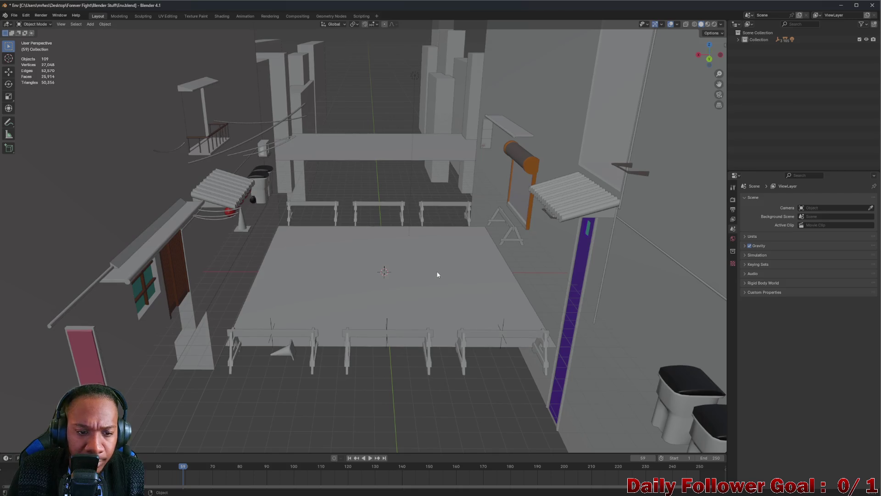
pyautogui.scroll(-4, 431, 257)
pyautogui.moveTo(423, 261)
pyautogui.mouseDown()
pyautogui.moveTo(387, 236)
pyautogui.moveTo(381, 197)
pyautogui.moveTo(298, 191)
pyautogui.moveTo(251, 161)
pyautogui.moveTo(225, 181)
pyautogui.moveTo(297, 173)
pyautogui.mouseUp()
pyautogui.scroll(-4, 330, 174)
pyautogui.scroll(5, 385, 197)
pyautogui.moveTo(404, 218)
pyautogui.mouseDown()
pyautogui.moveTo(397, 182)
pyautogui.moveTo(383, 192)
pyautogui.mouseUp()
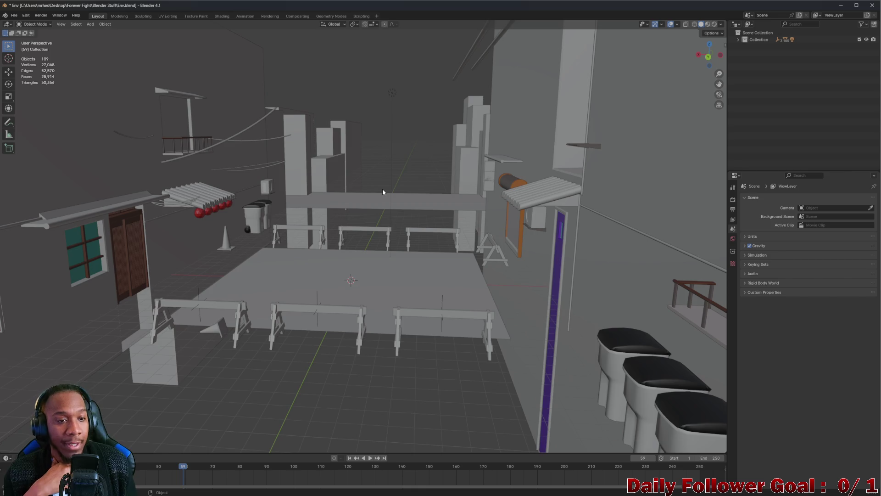